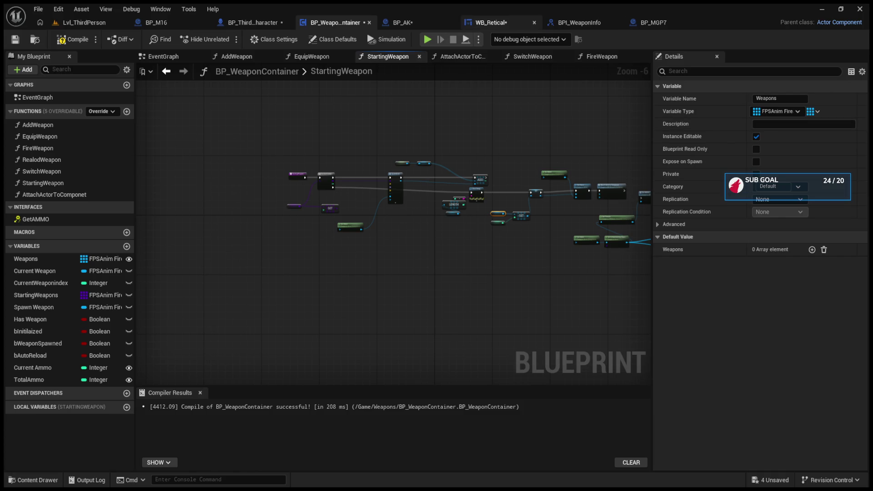
Add a New Param output to GetAMMO in BPI_WeaponInfo and compile the interface
click(577, 21)
click(862, 410)
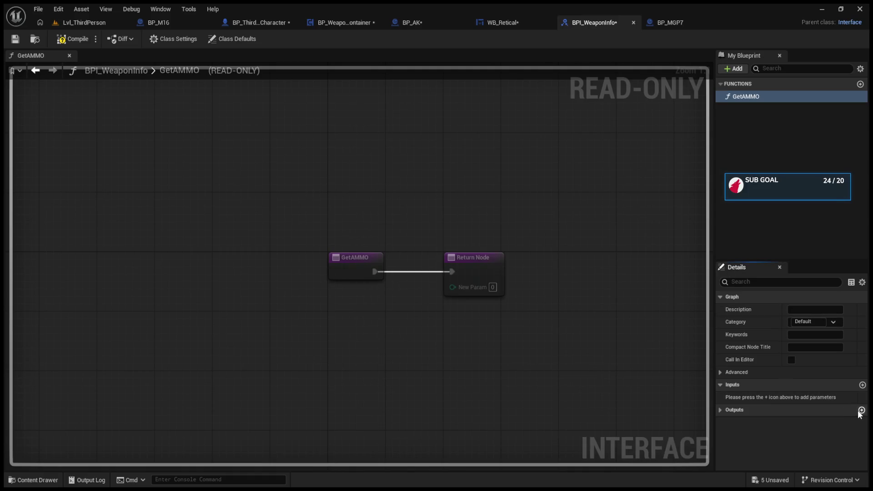
click(67, 40)
click(426, 21)
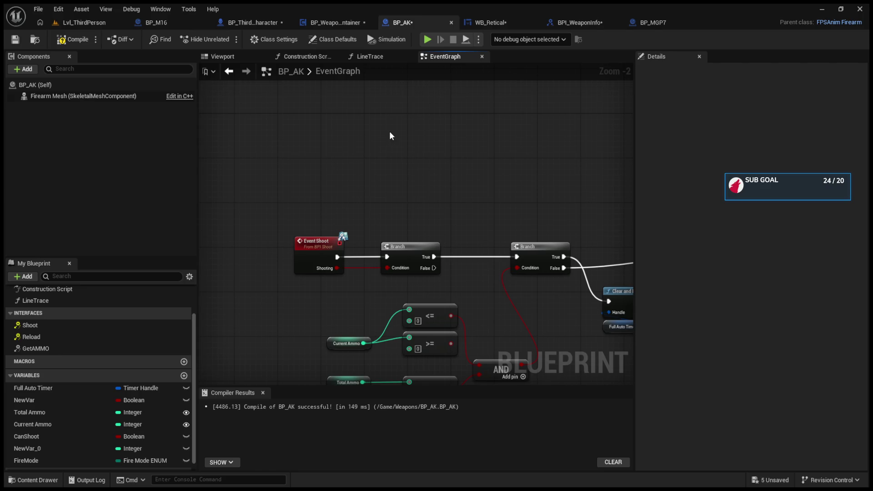
click(106, 353)
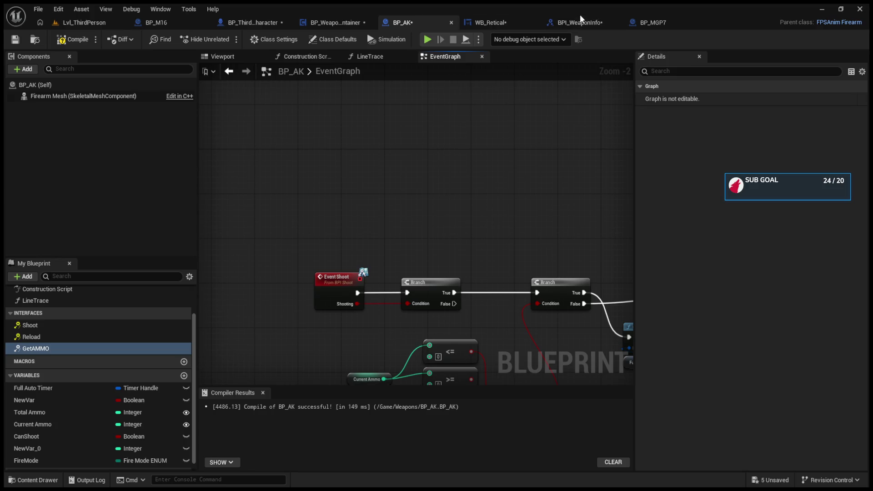
Check the other open blueprints, then place and remove a trial Get AMMO node in BP_AK
click(588, 23)
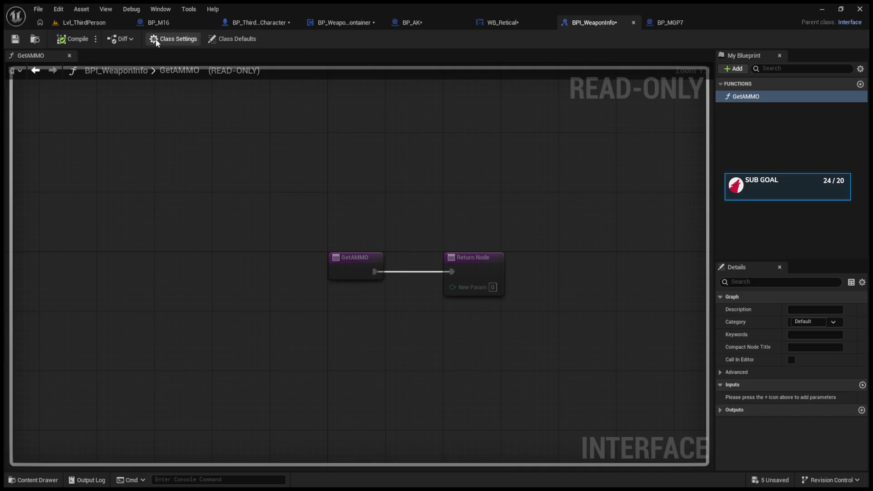
click(105, 19)
click(169, 21)
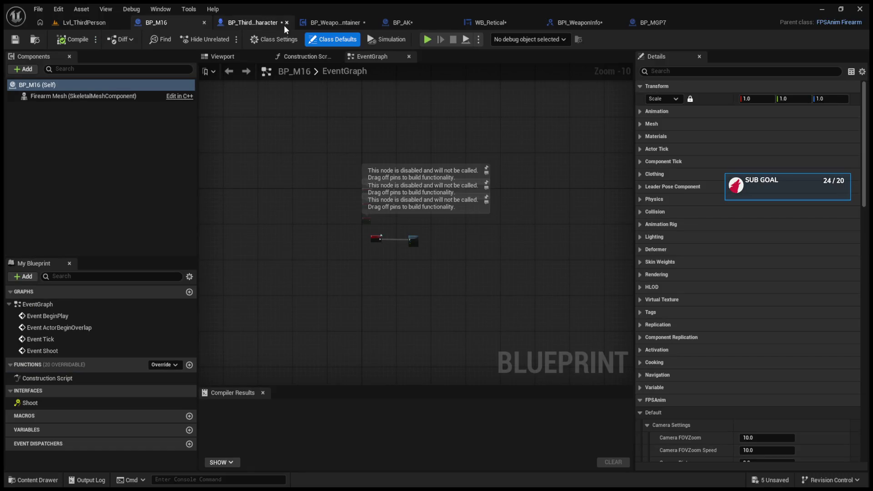
click(402, 22)
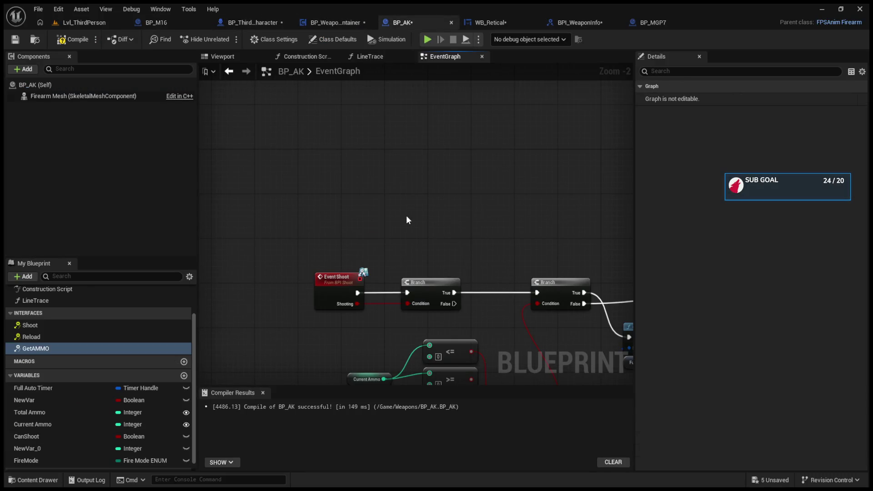
drag(407, 220, 407, 221)
scroll(412, 194, up, 2)
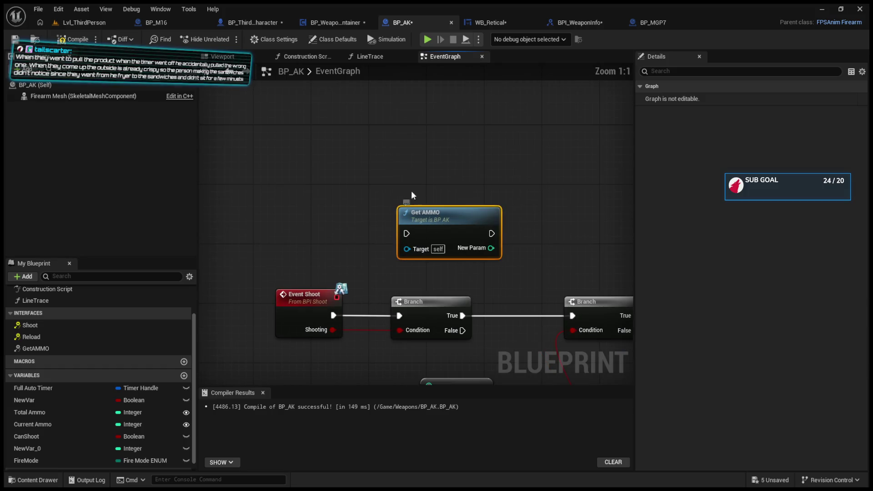
key(Delete)
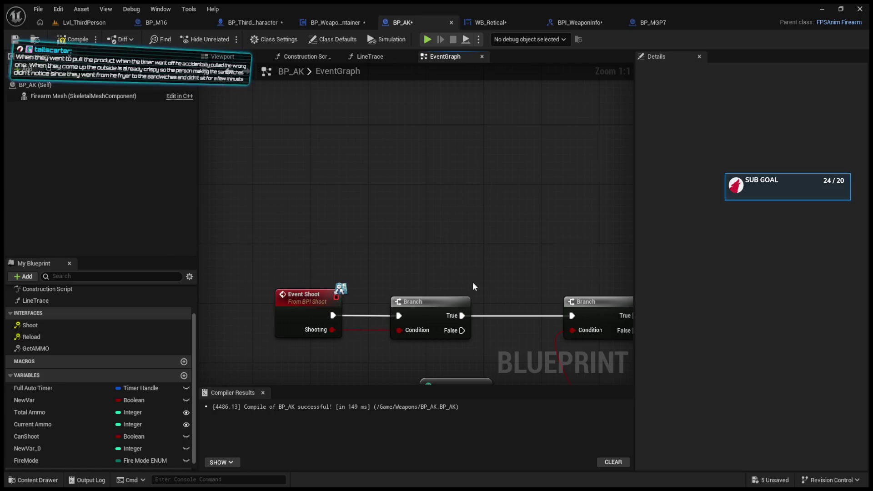
key(ctrl+z)
key(Delete)
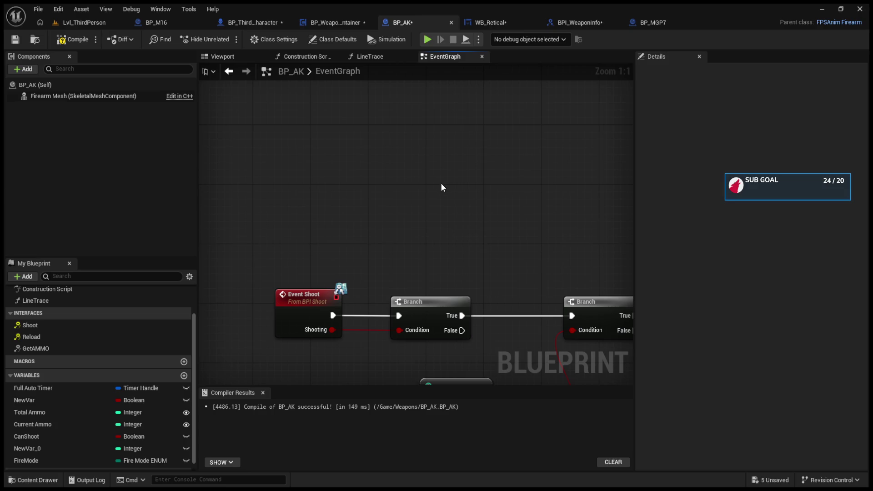
Leave a single Get AMMO call node above Event Shoot, deleting the extra duplicate
drag(137, 348, 270, 210)
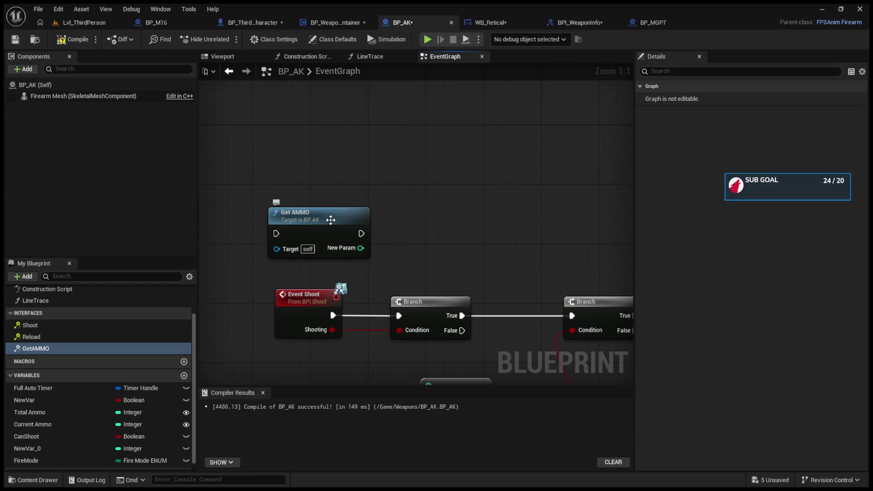
drag(331, 221, 403, 198)
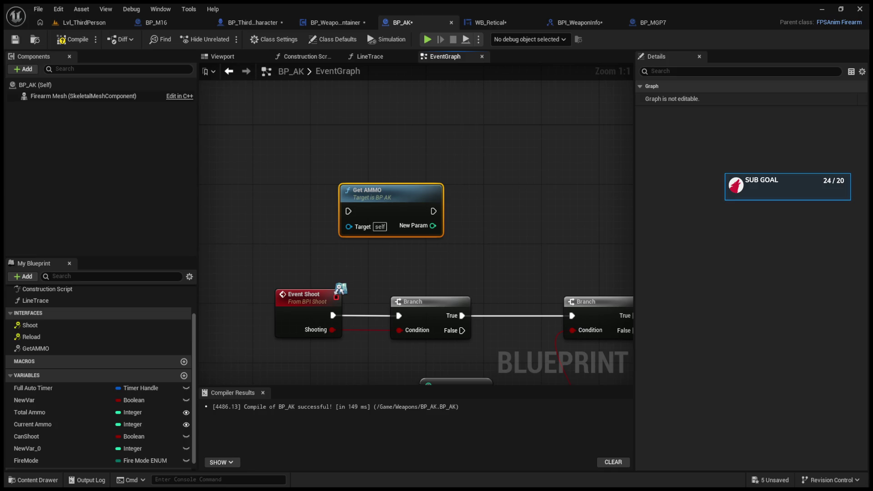
click(177, 348)
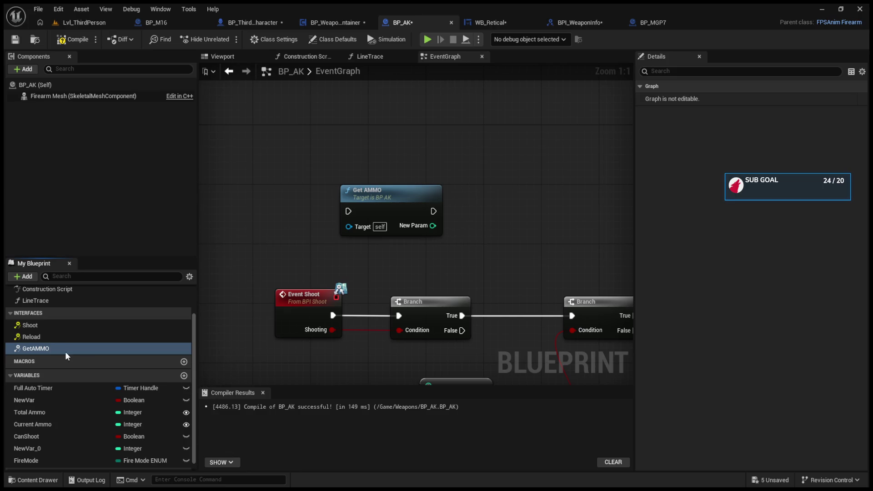
click(53, 348)
key(ctrl+v)
drag(387, 161, 394, 130)
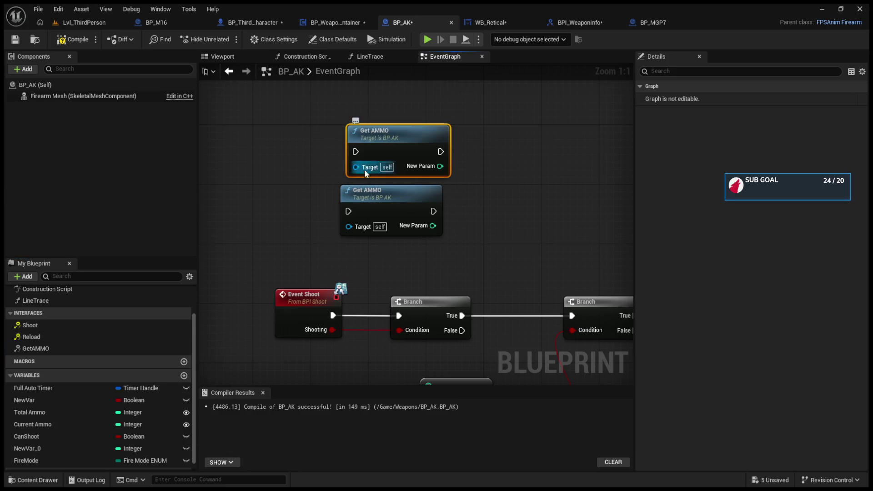
click(385, 195)
key(Delete)
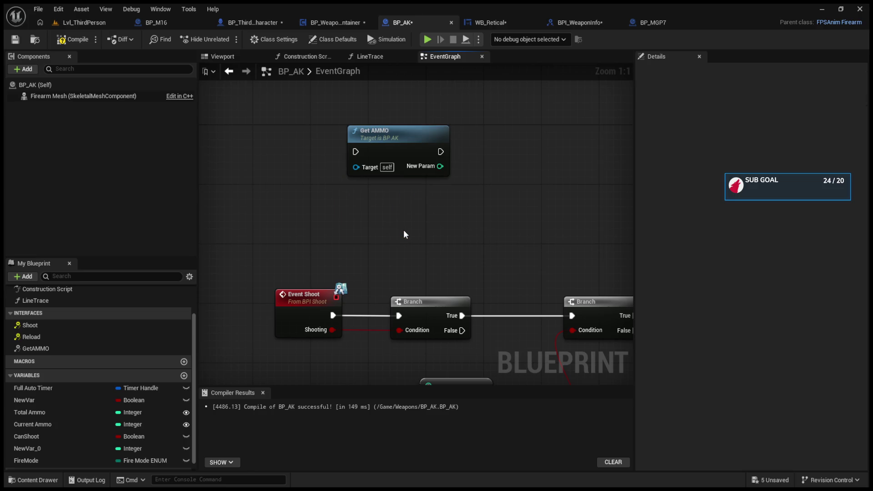
drag(403, 230, 348, 213)
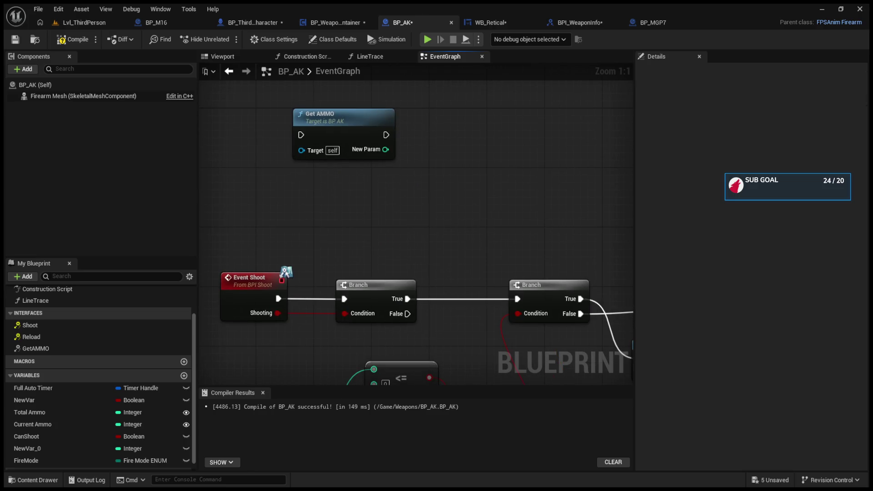
Delete the Get AMMO call node beside the Event Shoot Branch chain
drag(363, 126, 478, 205)
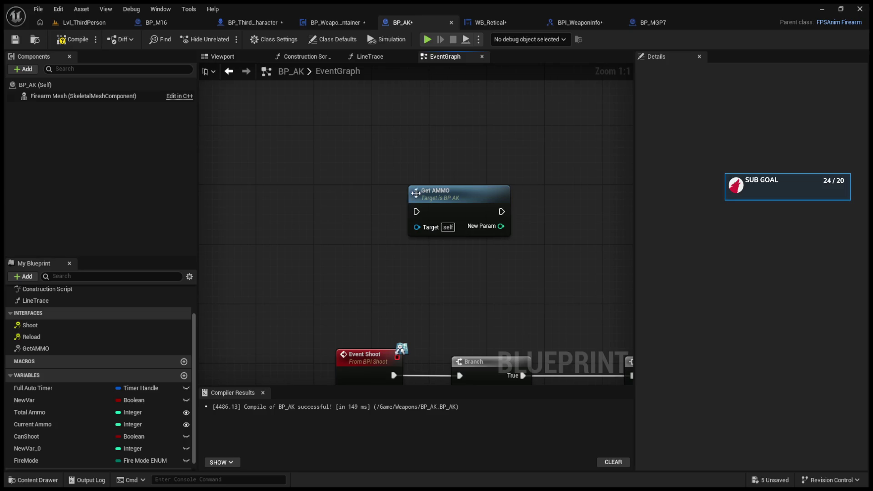
drag(424, 192, 394, 220)
key(Delete)
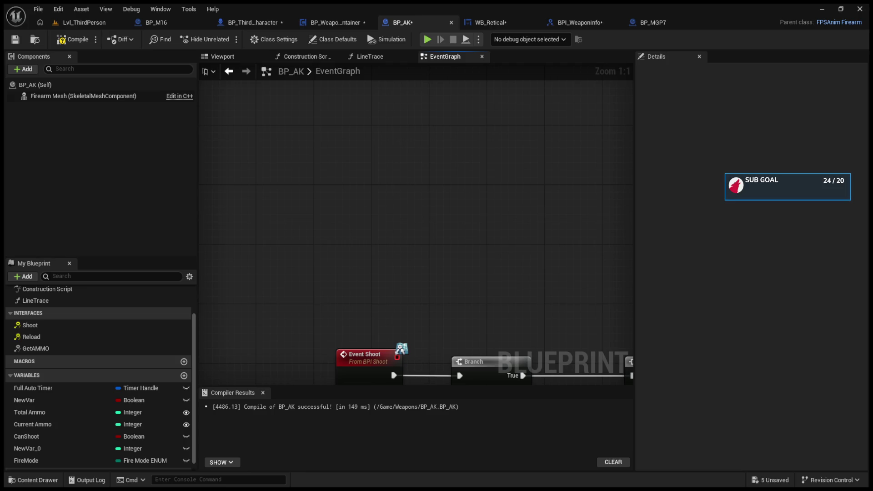
drag(533, 307, 386, 168)
Zoom out over the whole Event Shoot network and view BP_AK's Class Settings interfaces
scroll(428, 230, down, 4)
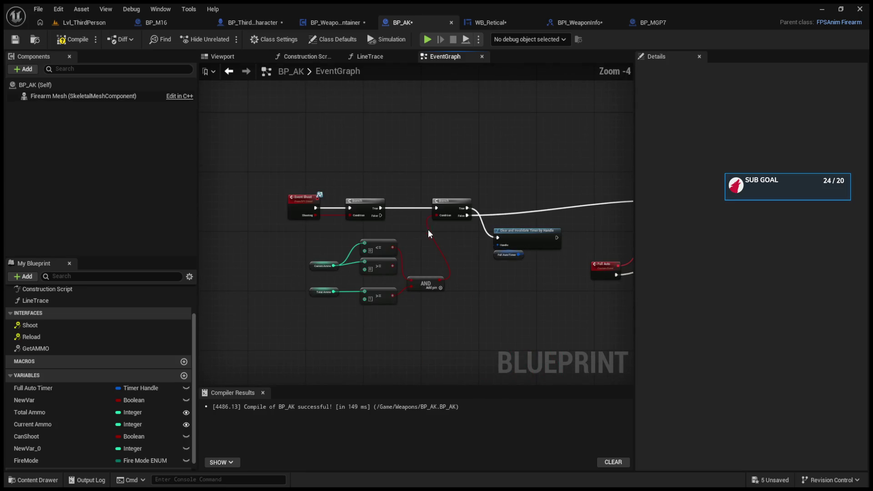
scroll(487, 261, down, 4)
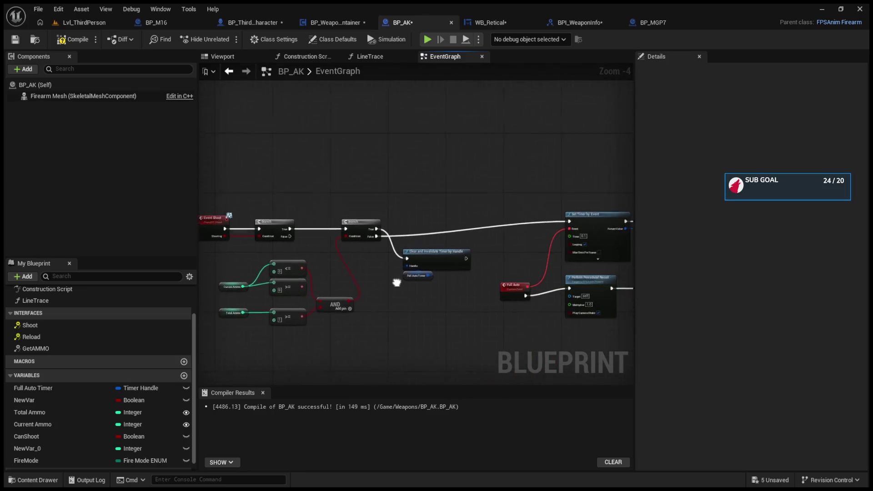
drag(393, 258, 470, 268)
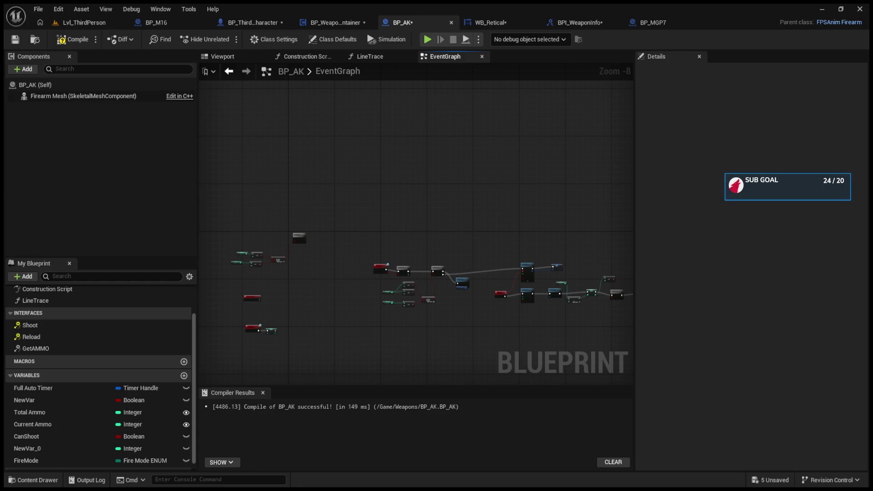
drag(460, 146, 471, 170)
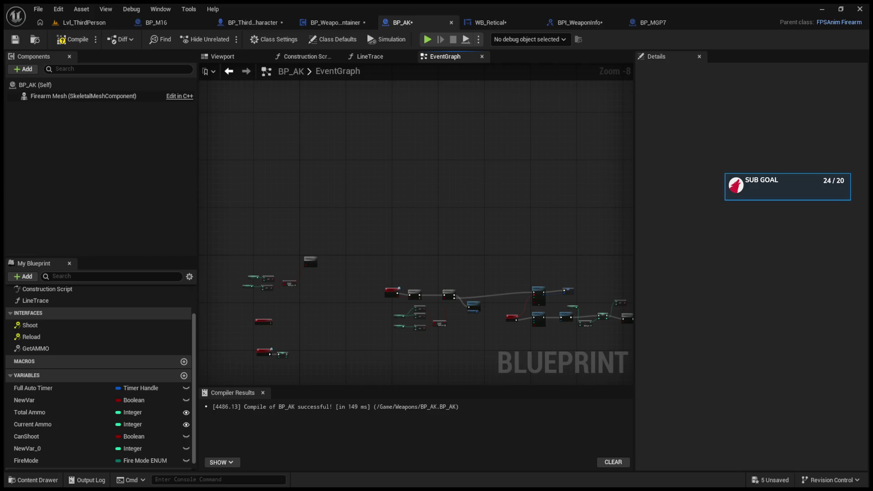
click(274, 39)
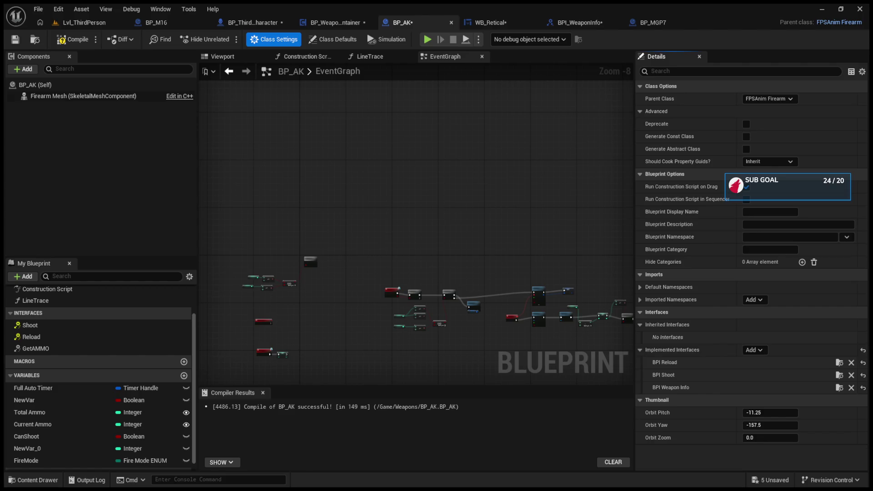
Open BP_AK's GetAMMO function graph from the Interfaces list
click(88, 345)
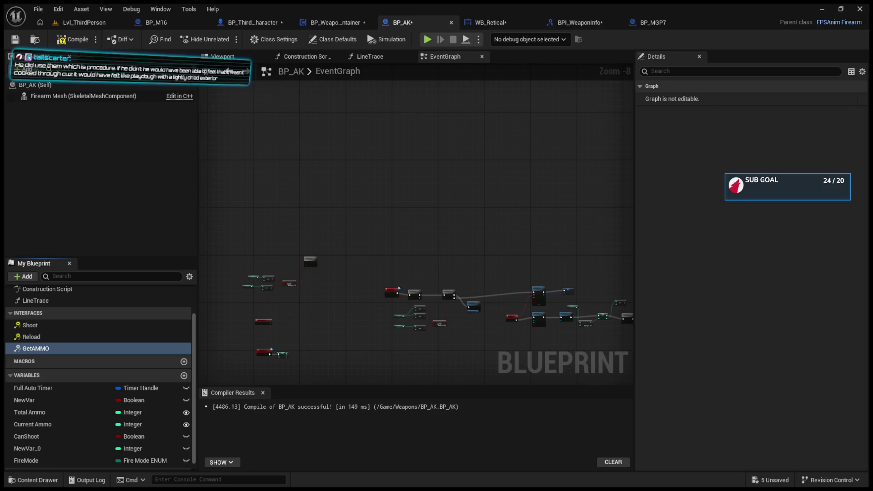
double_click(87, 349)
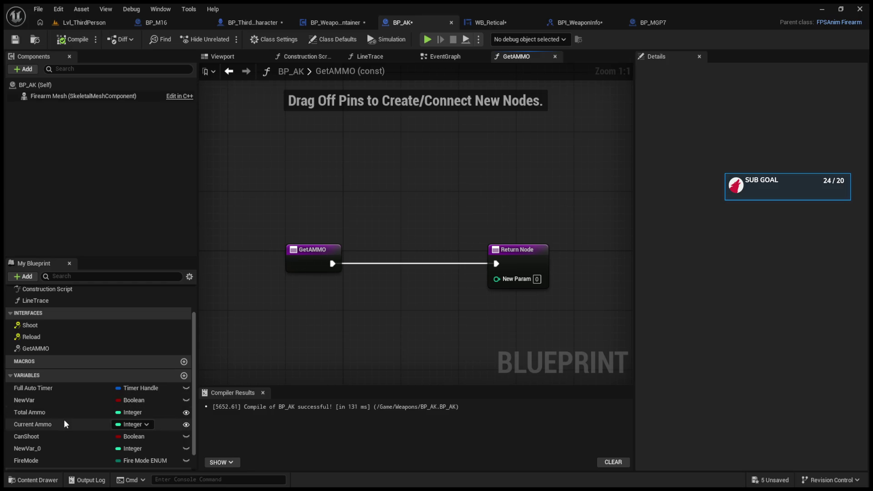
Wire Current Ammo into the Return Node's New Param and compile BP_AK
mouse_move(58, 420)
mouse_down()
mouse_move(533, 282)
mouse_move(519, 279)
mouse_up()
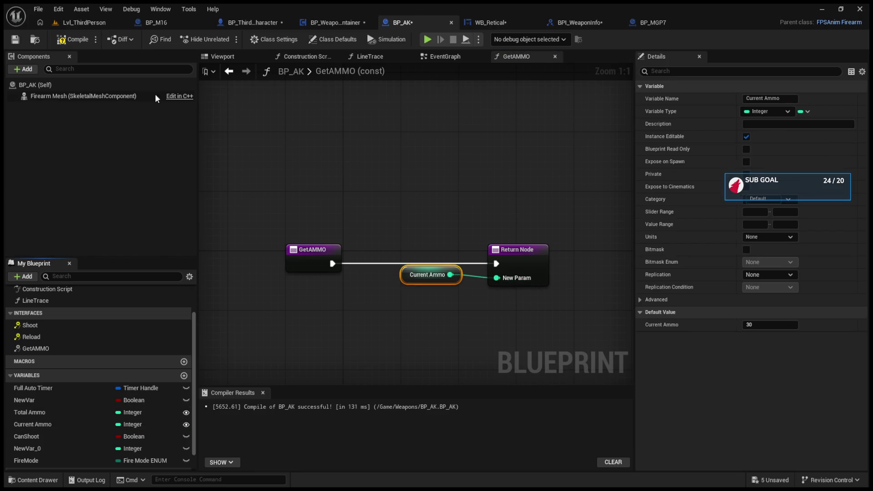
click(67, 40)
click(445, 56)
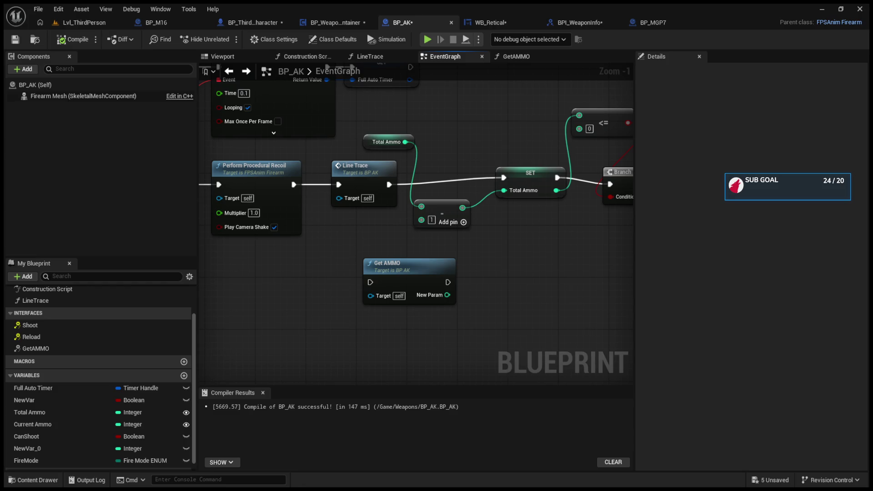
Open BP_WeaponContainer's FireWeapon function graph and frame the FireWeapon and Shoot nodes
click(332, 25)
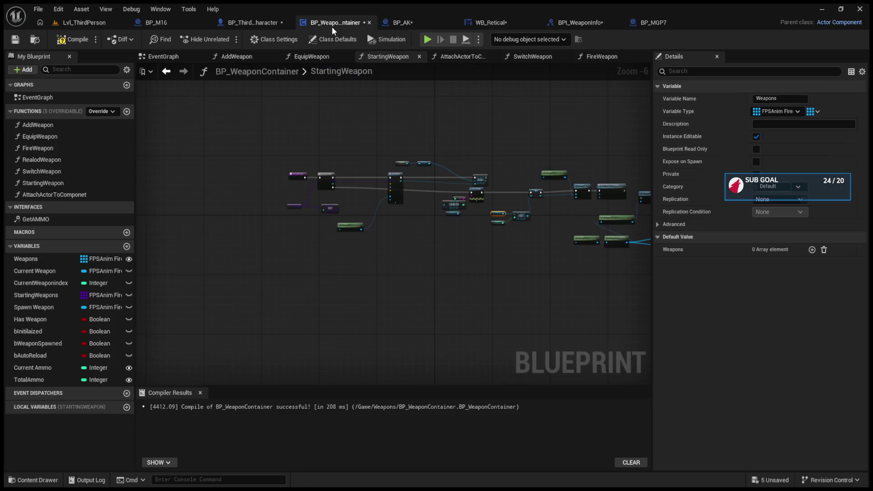
drag(599, 209, 328, 223)
click(596, 56)
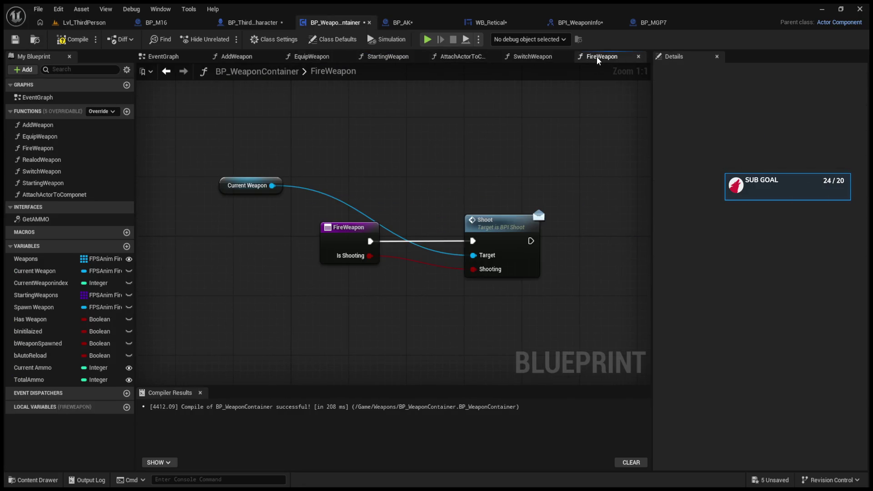
mouse_move(523, 217)
mouse_down()
mouse_move(421, 186)
mouse_move(487, 195)
mouse_up()
Insert Get AMMO between FireWeapon and Shoot, then move Shoot further right
mouse_move(268, 212)
mouse_down()
mouse_move(332, 177)
mouse_move(355, 207)
mouse_move(268, 211)
mouse_up()
mouse_move(170, 156)
mouse_down()
mouse_move(242, 150)
mouse_move(332, 205)
mouse_up()
drag(267, 211, 320, 226)
drag(394, 227, 457, 211)
drag(363, 207, 370, 191)
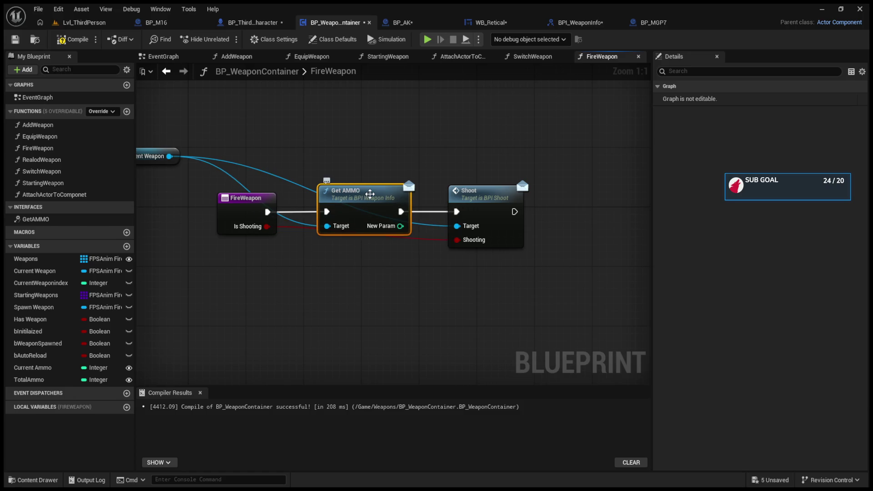
mouse_move(390, 199)
mouse_down()
mouse_move(471, 192)
mouse_move(498, 209)
mouse_up()
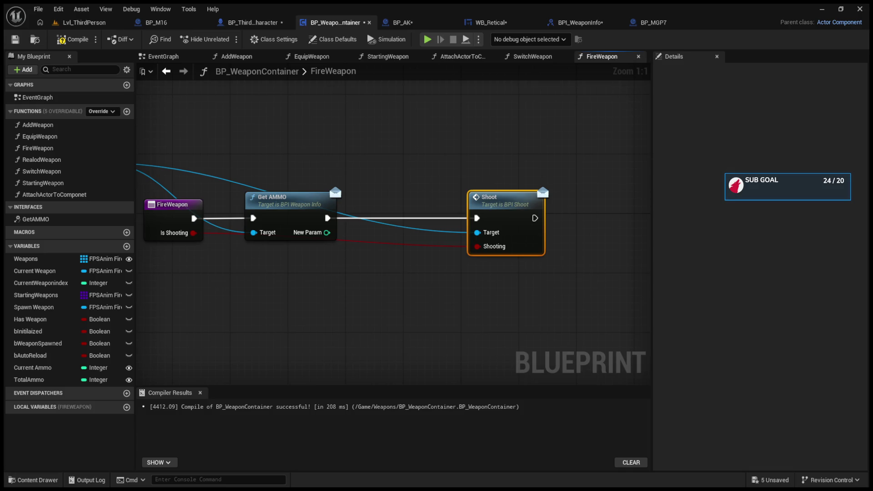
drag(509, 196, 559, 196)
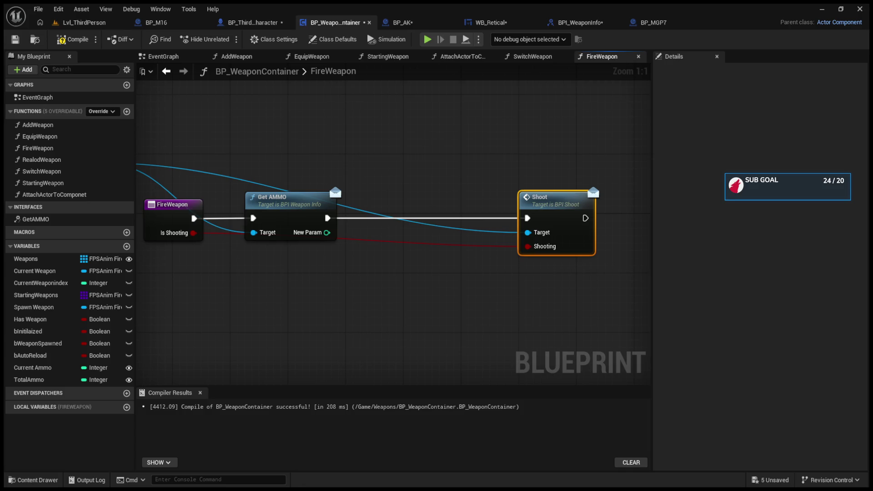
click(163, 57)
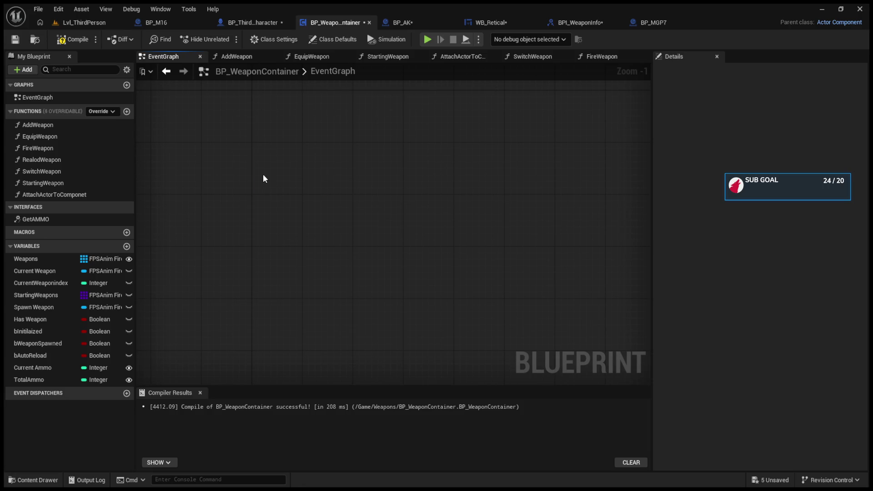
Wire Event Begin Play into a Cast To WB_Retical node fed by Get Owner, and compile
key(ctrl+v)
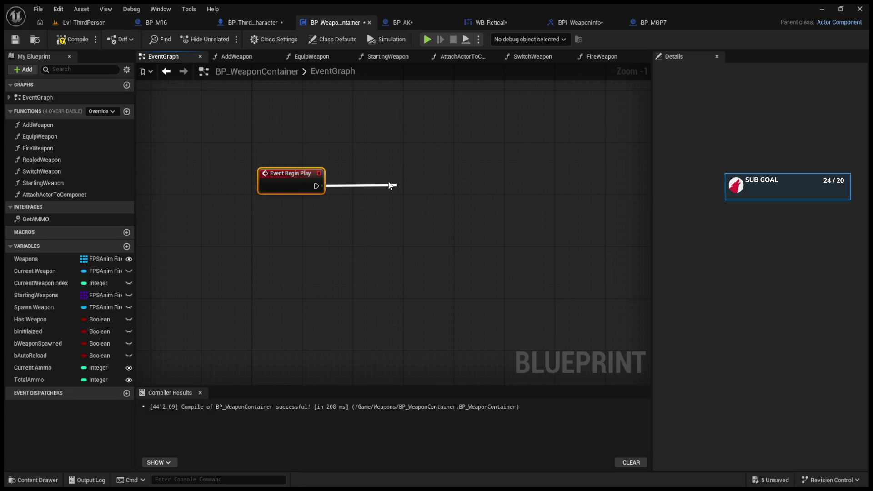
scroll(389, 184, up, 1)
click(457, 171)
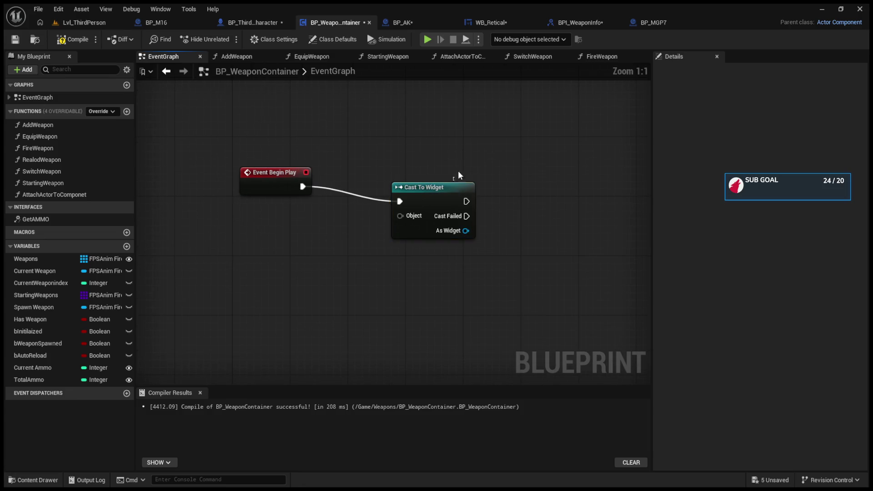
click(434, 191)
key(Delete)
drag(307, 190, 422, 187)
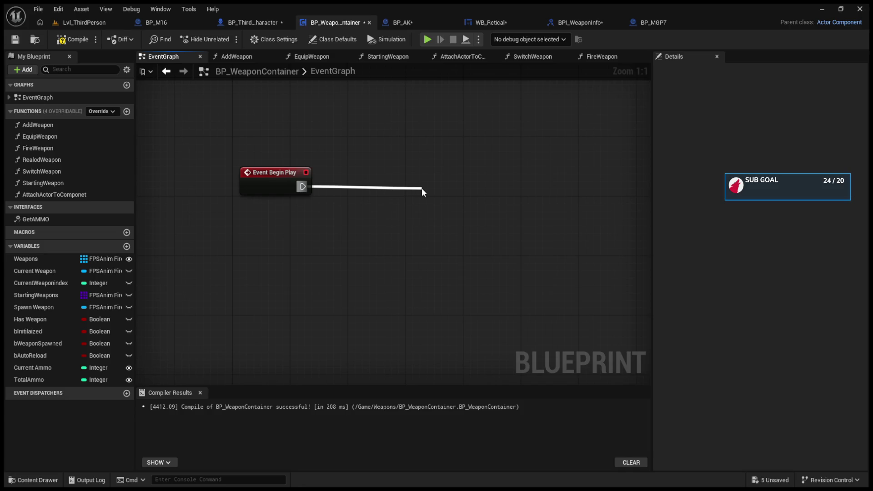
mouse_move(422, 187)
mouse_down()
mouse_move(328, 240)
mouse_move(272, 245)
mouse_up()
key(F7)
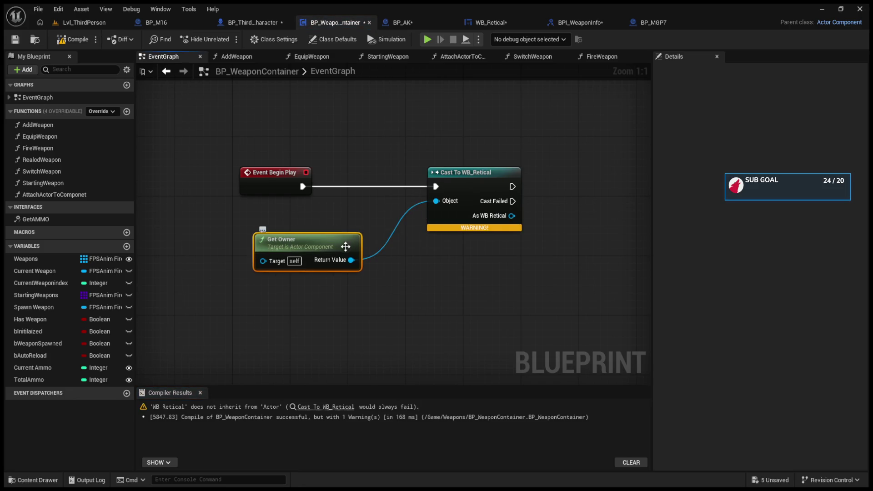
Replace Get Owner with Get Player Controller, then Get Player Pawn, as the cast's Object
key(Delete)
drag(436, 206, 257, 257)
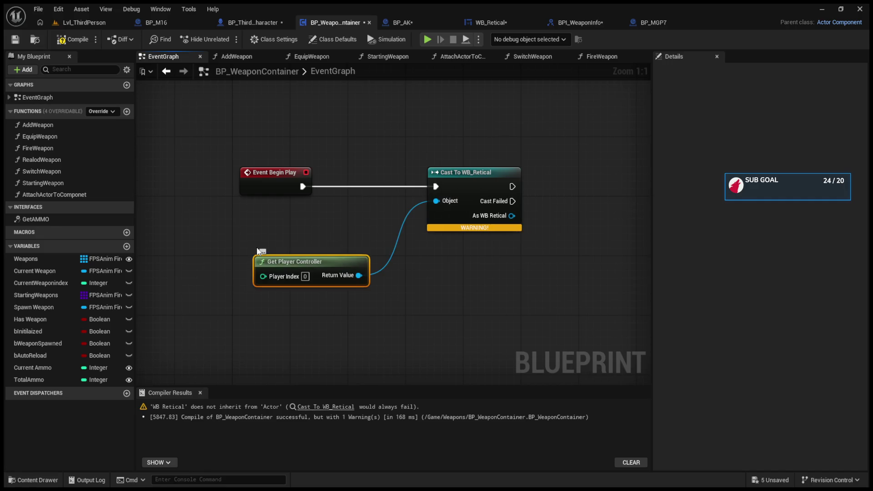
click(69, 40)
mouse_move(214, 218)
mouse_down()
mouse_move(238, 250)
mouse_move(301, 289)
mouse_up()
key(Delete)
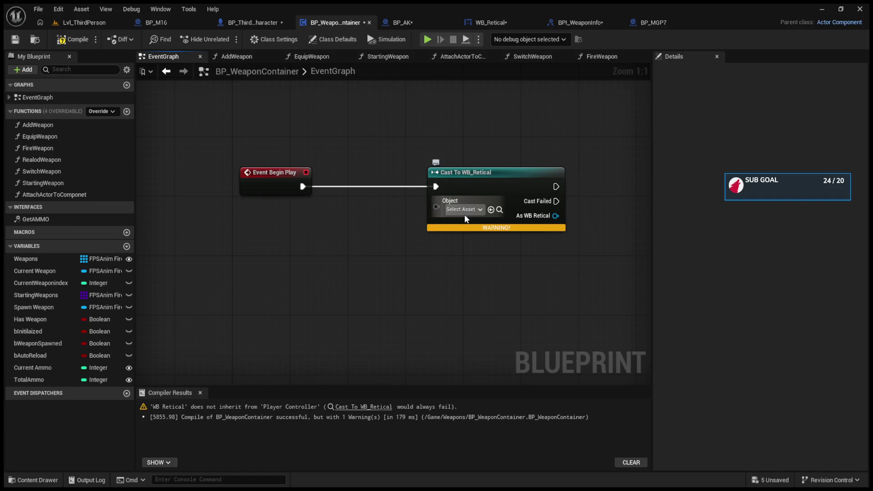
drag(432, 206, 313, 252)
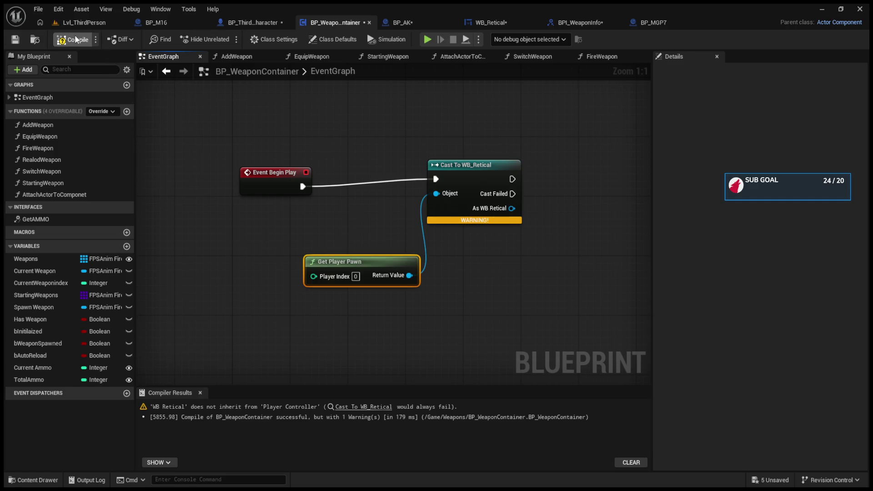
click(75, 36)
drag(347, 266, 210, 237)
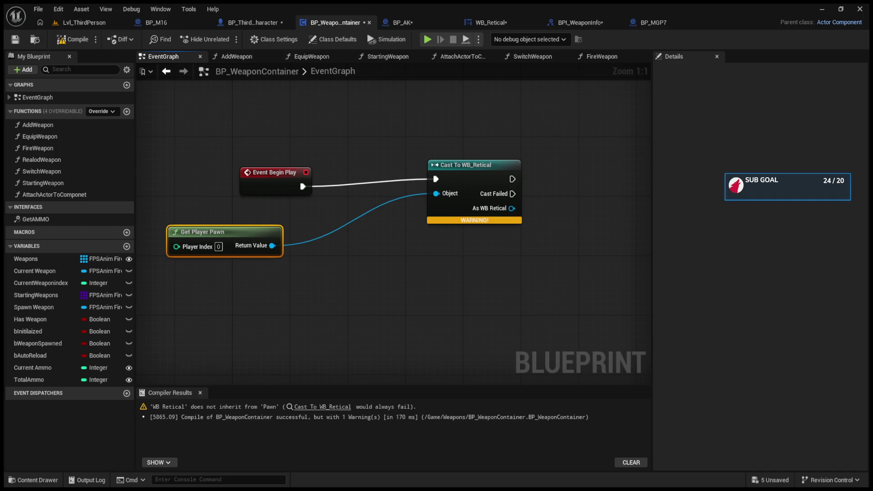
Arrange the cast and Get Player Pawn nodes and add a Get Player Controller node
drag(461, 174, 468, 181)
drag(220, 237, 327, 245)
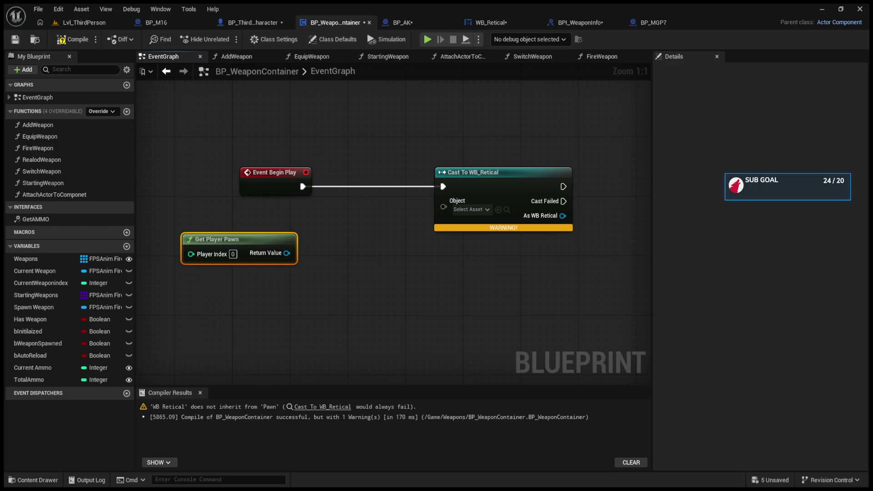
click(339, 304)
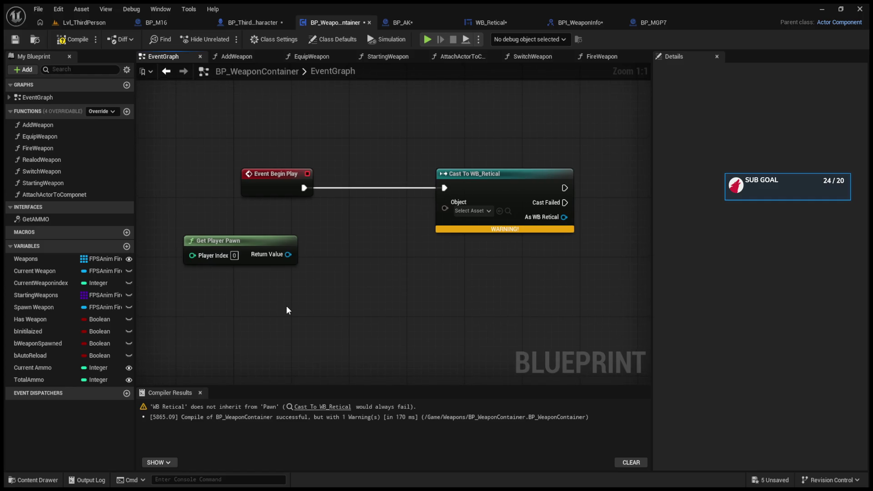
key(ctrl+v)
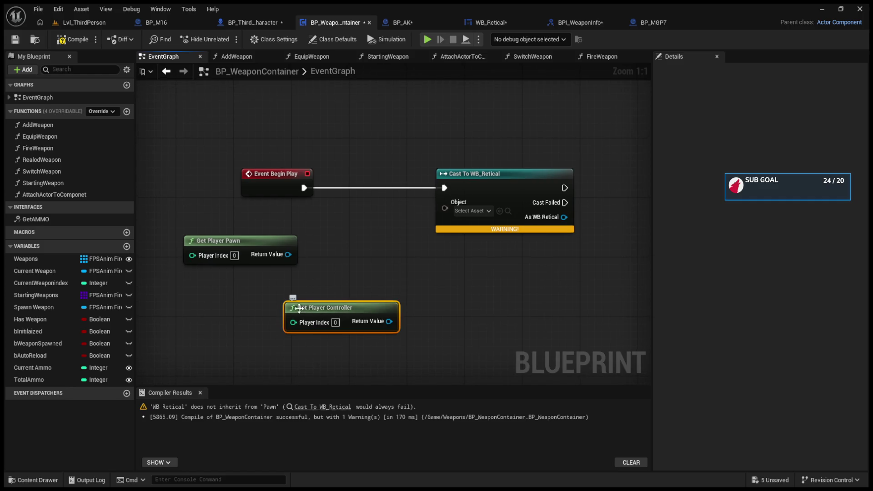
Feed Get Player Controller into the cast's Object pin, compile, and place it beside Get Player Pawn
drag(389, 321, 454, 205)
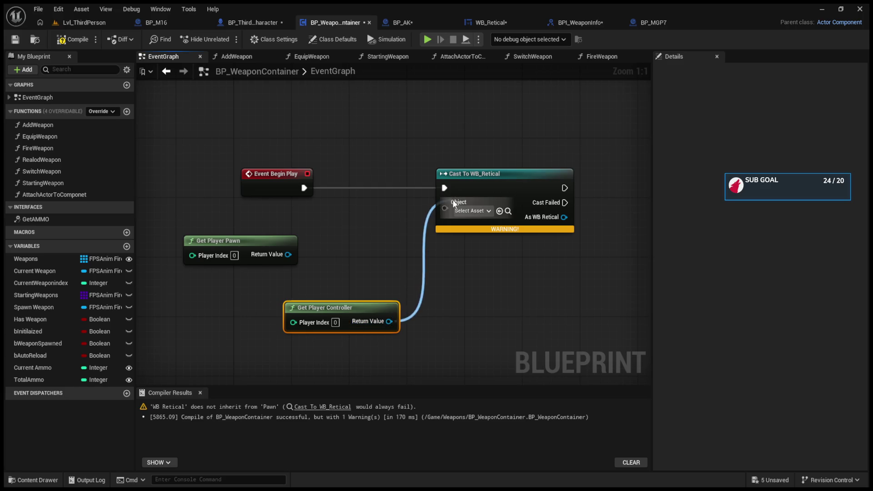
click(78, 36)
drag(326, 312, 217, 290)
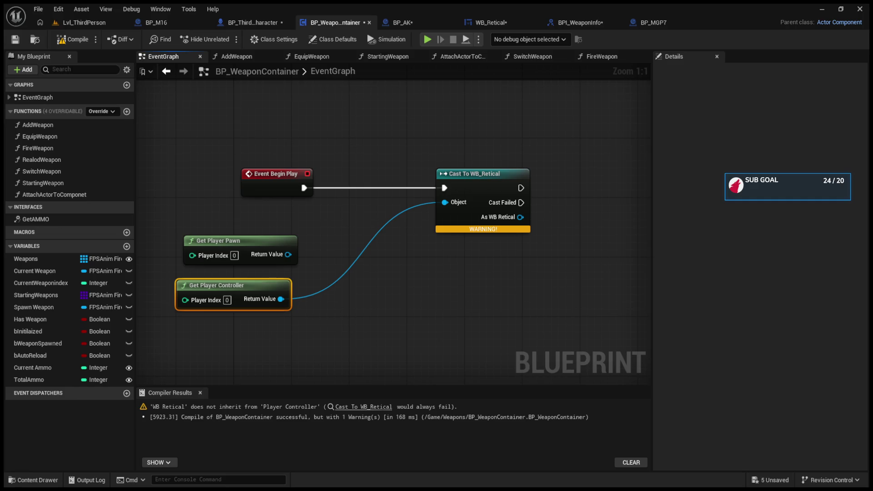
scroll(326, 304, down, 1)
drag(189, 225, 296, 293)
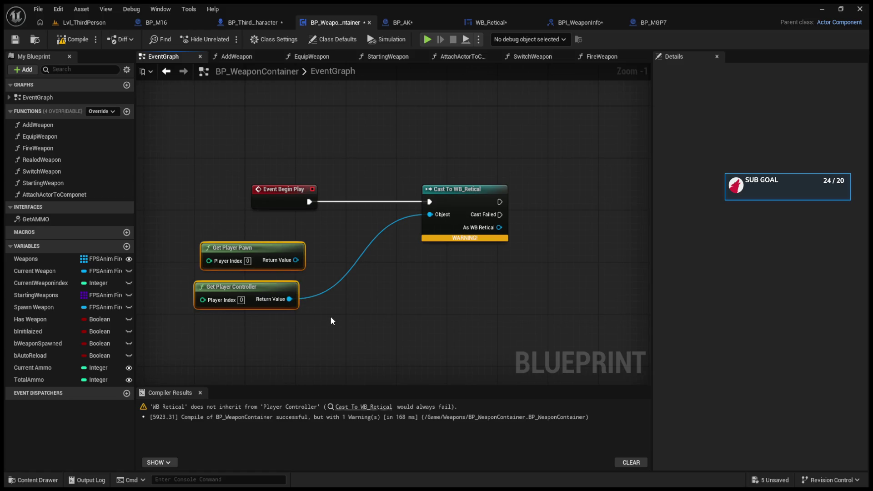
Delete the player getter nodes and the Cast To WB_Retical node
key(Delete)
drag(388, 177, 428, 271)
key(Delete)
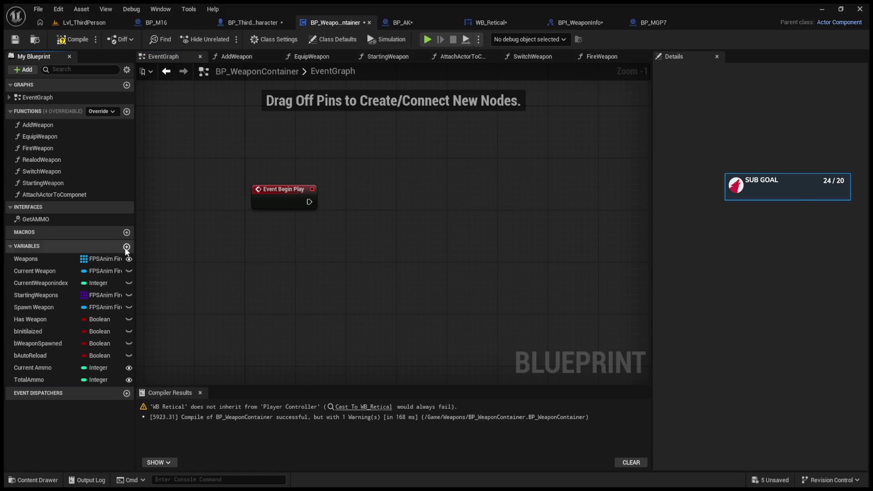
Create a WB_Retical variable of type WB Retical
click(127, 247)
text(WB_)
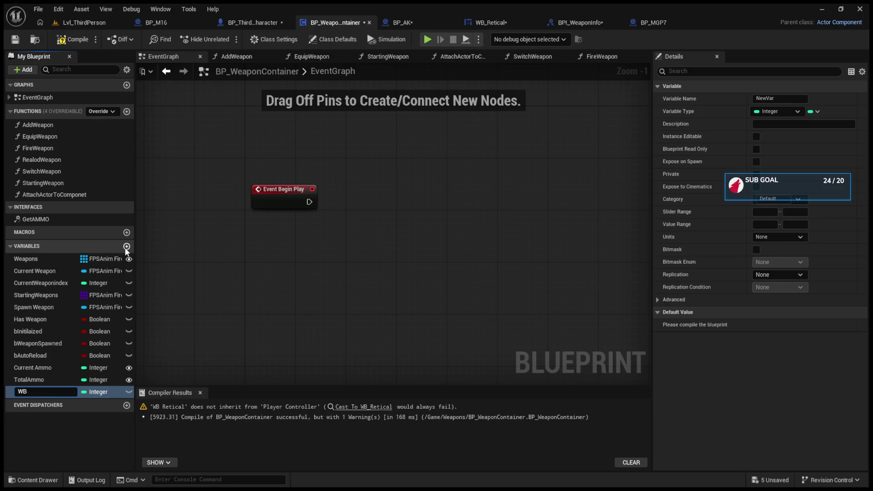
text(W)
key(BackSpace)
text(Retical)
key(Return)
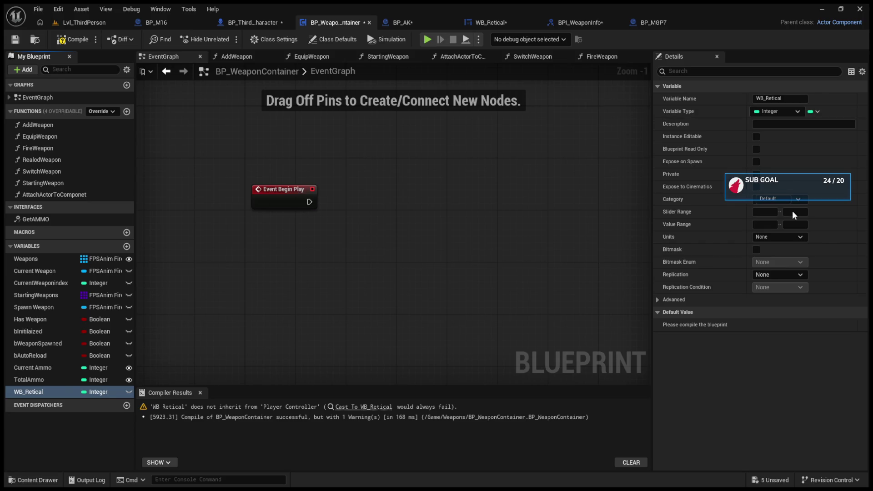
click(74, 39)
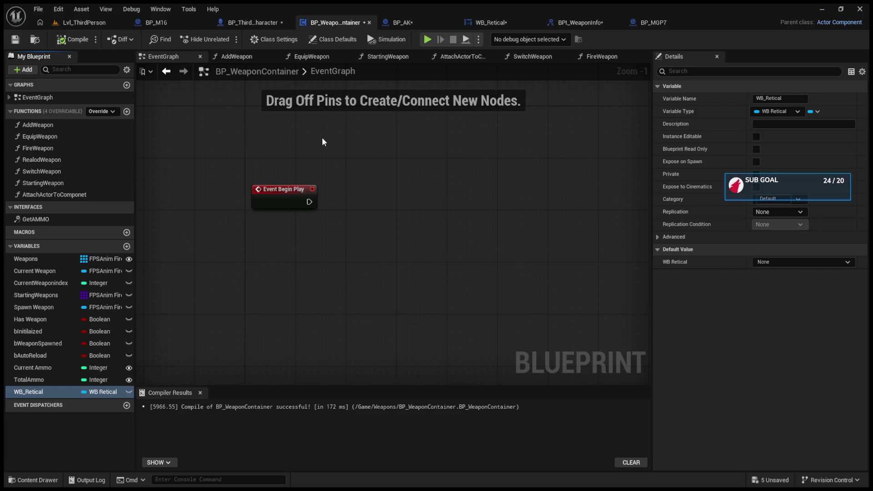
drag(251, 163, 359, 255)
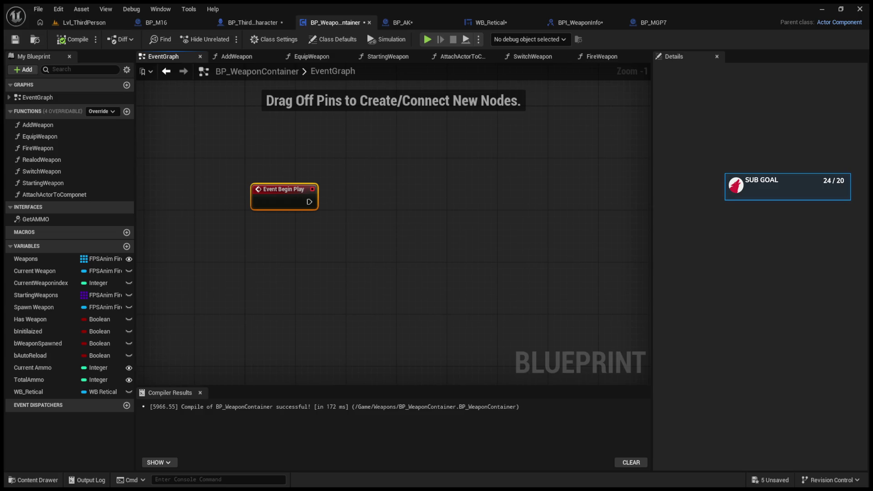
drag(218, 191, 365, 235)
Delete the Event Begin Play node, leaving the EventGraph empty
key(Delete)
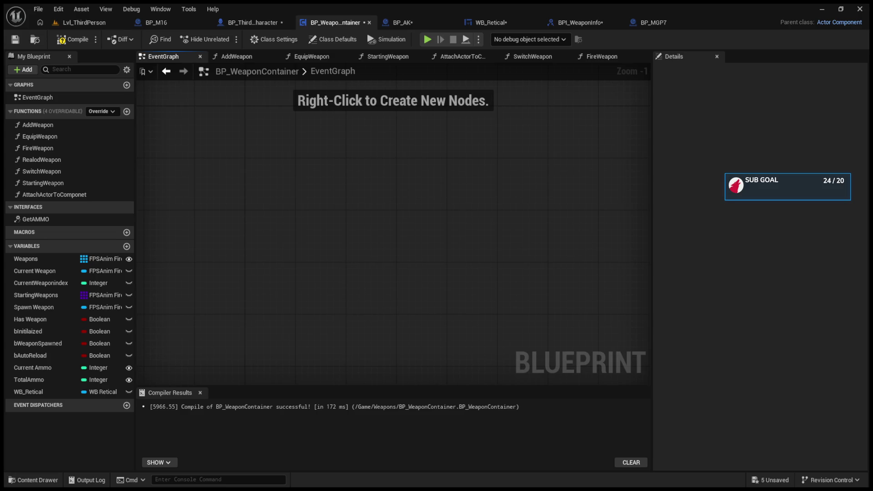
click(590, 55)
Line up the Get AMMO and Shoot nodes after FireWeapon and frame the chain
mouse_move(448, 221)
mouse_down()
mouse_move(500, 228)
mouse_move(462, 228)
mouse_up()
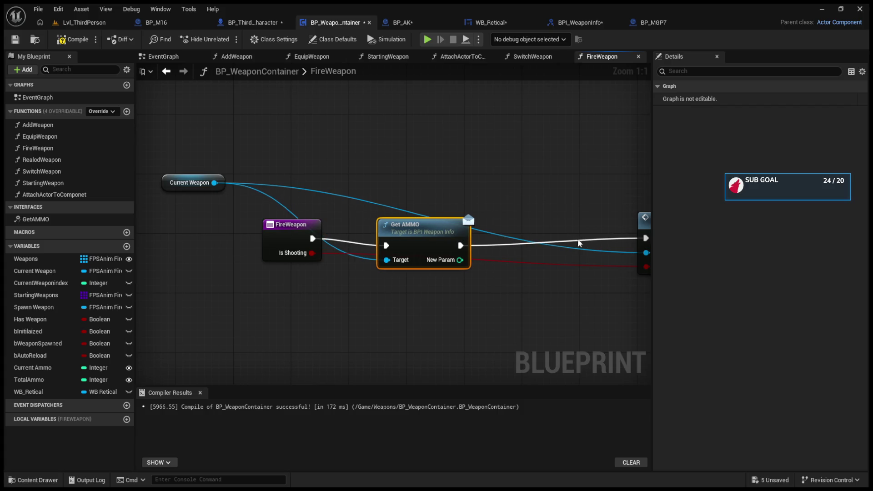
drag(642, 220, 568, 228)
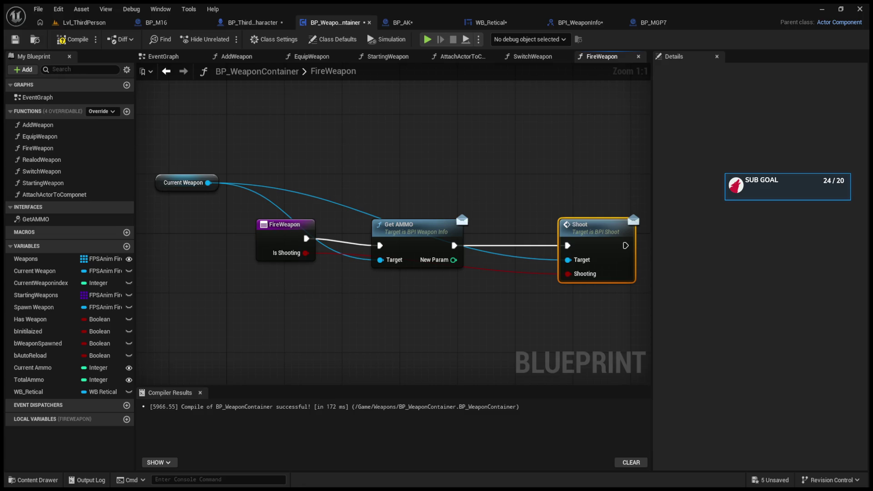
mouse_move(476, 216)
mouse_down()
mouse_move(523, 216)
mouse_move(491, 217)
mouse_up()
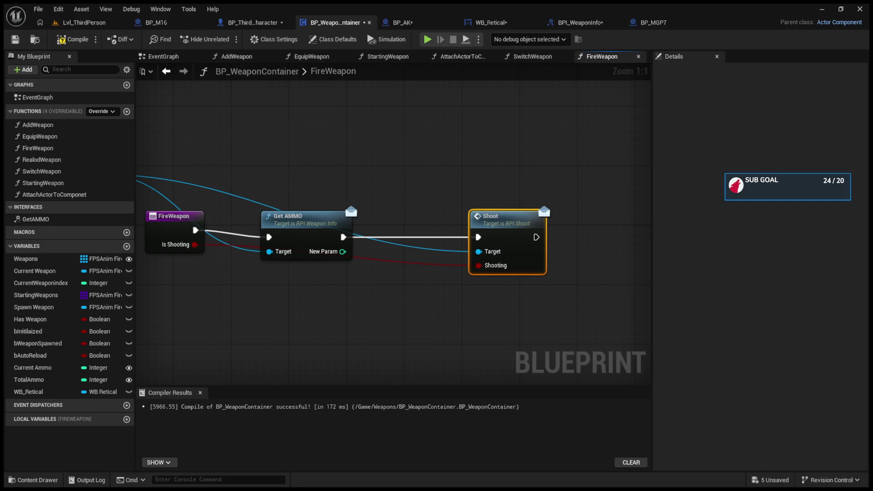
click(573, 21)
Delete the old Ammo, SET, To Text and SetText nodes from WB_Retical's event graph
click(512, 22)
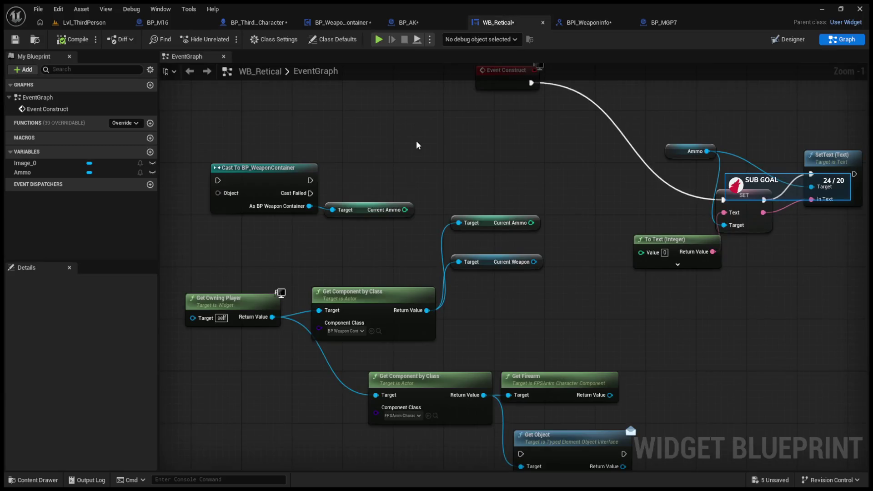
drag(437, 157, 430, 233)
drag(610, 201, 770, 406)
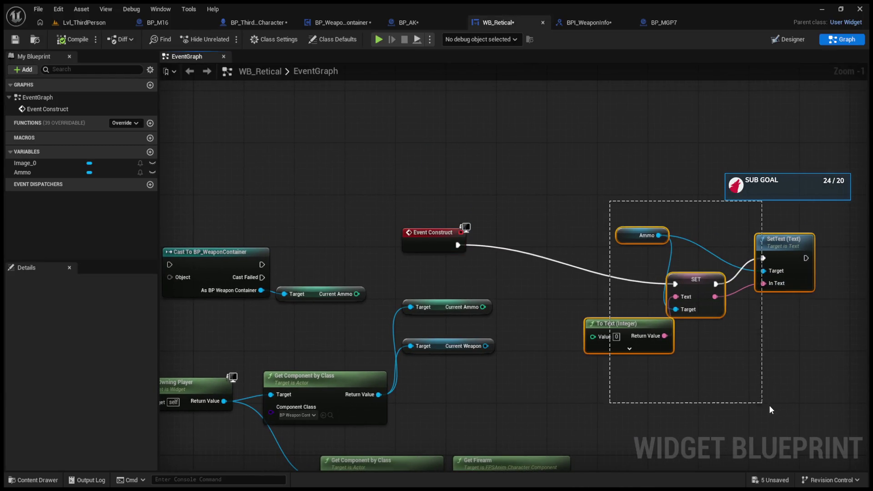
key(Delete)
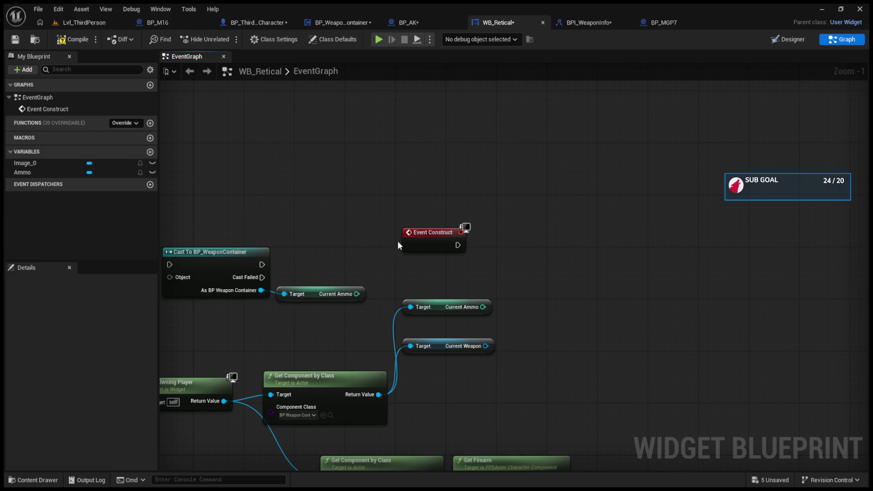
drag(409, 243, 422, 94)
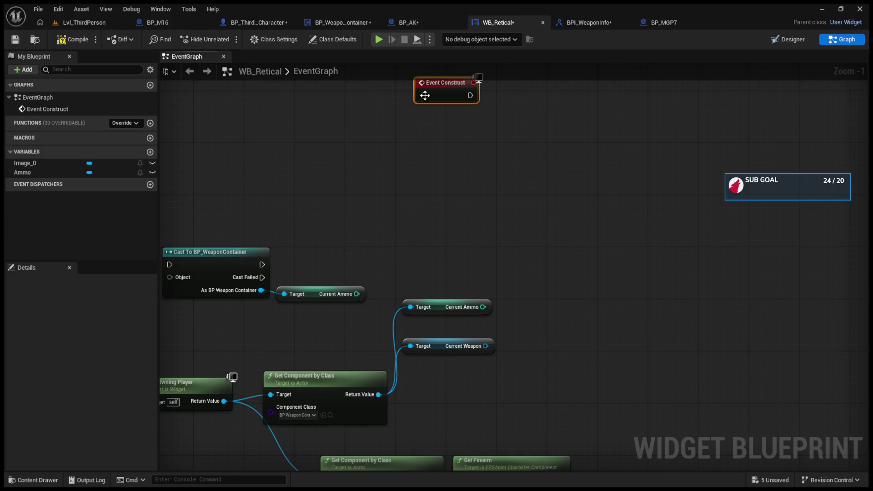
Add an 'Update Ammo' custom event and an Ammo widget getter to the graph
click(406, 226)
text(Update Ammo)
key(Return)
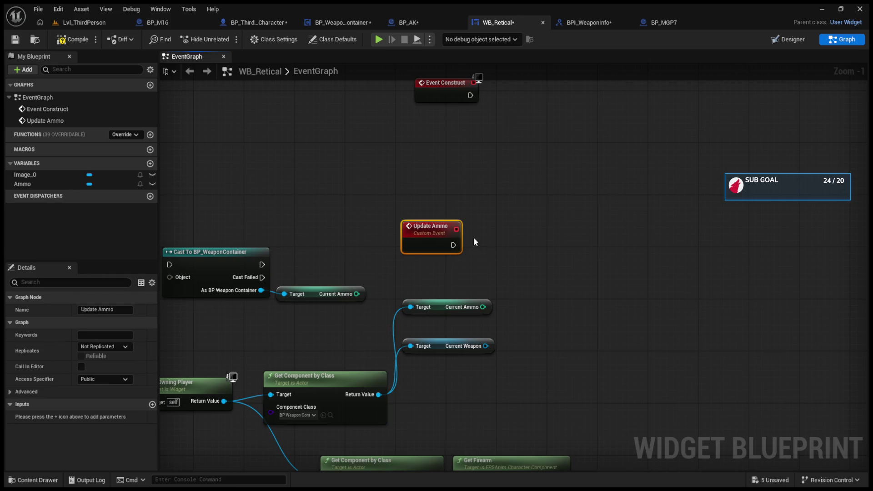
drag(427, 88, 413, 114)
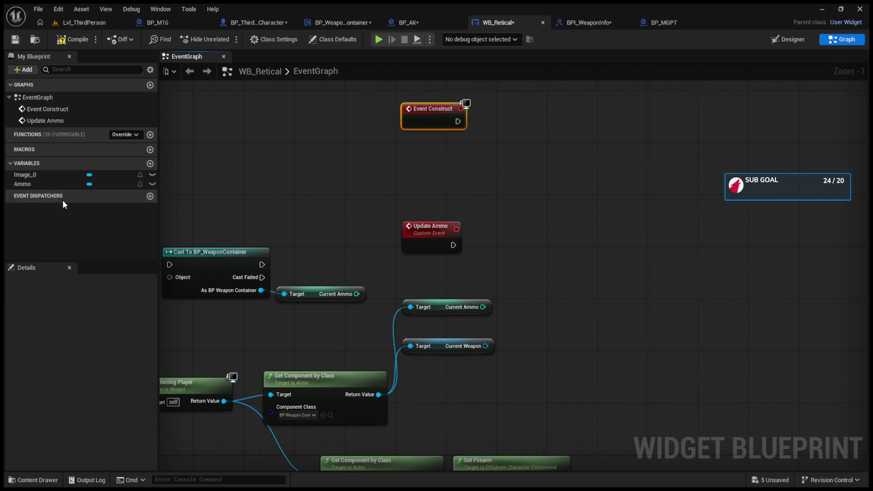
click(136, 184)
mouse_move(510, 208)
mouse_down()
mouse_move(577, 230)
mouse_move(471, 253)
mouse_move(446, 249)
mouse_up()
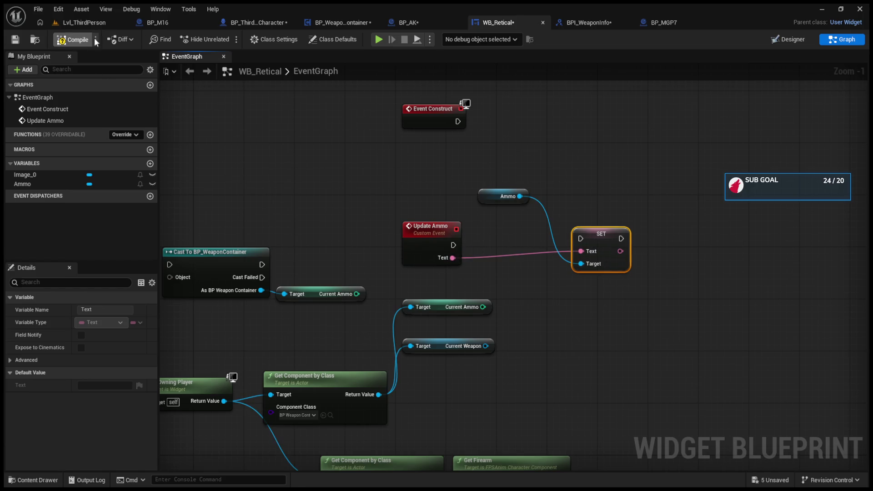
click(585, 23)
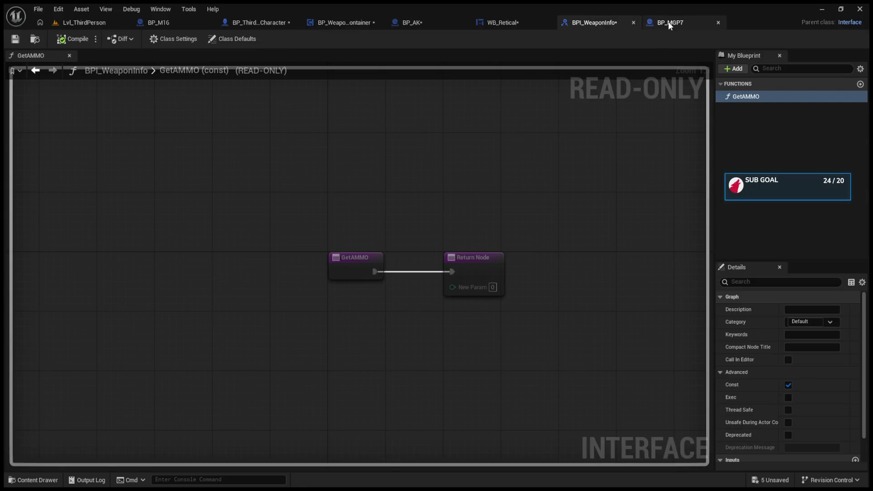
In FireWeapon, call WB Retical's Update Ammo with Get AMMO's New Param as text, then Shoot
click(670, 23)
click(314, 22)
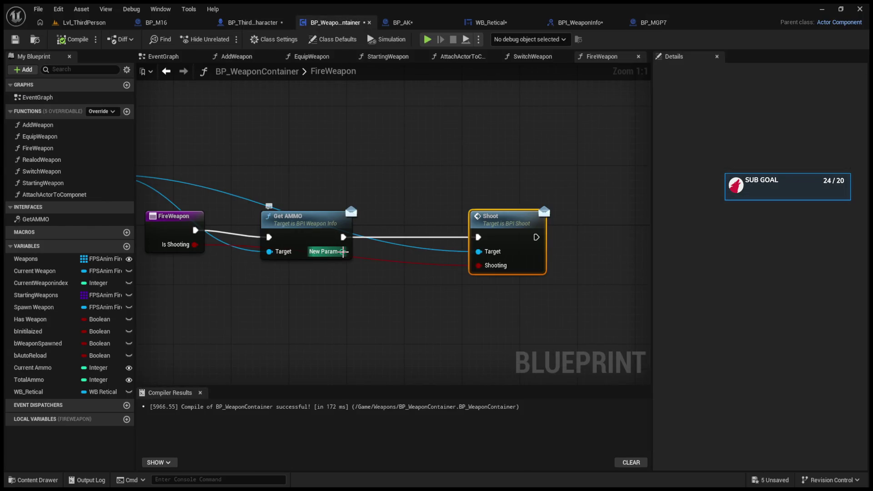
mouse_move(29, 392)
mouse_down()
mouse_move(292, 166)
mouse_move(372, 207)
mouse_up()
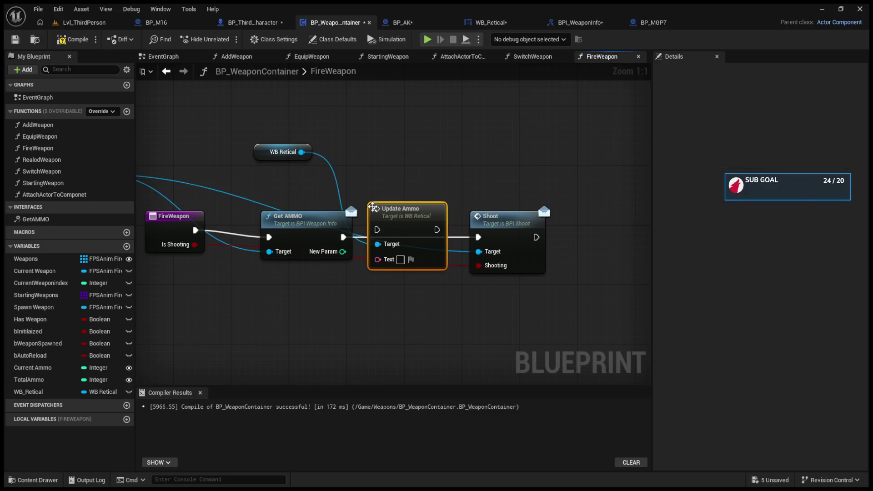
drag(343, 252, 380, 265)
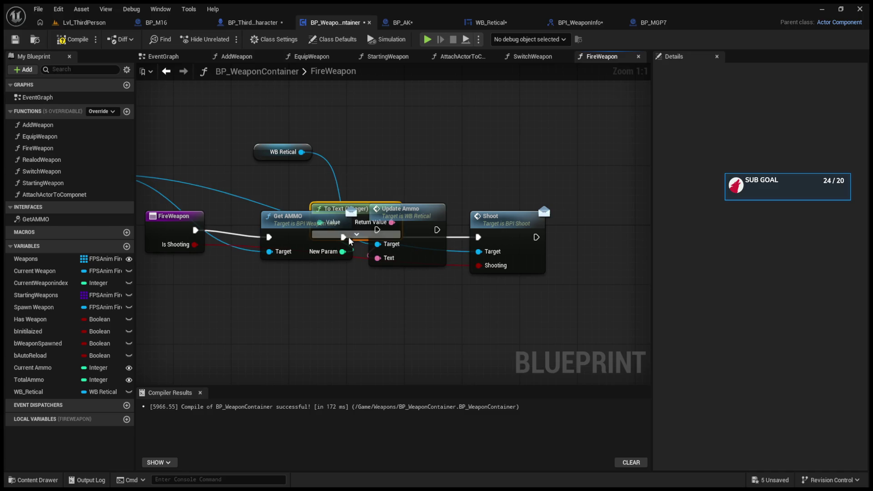
mouse_move(437, 230)
mouse_down()
mouse_move(478, 237)
mouse_move(608, 209)
mouse_up()
drag(343, 209, 444, 208)
drag(387, 208, 510, 201)
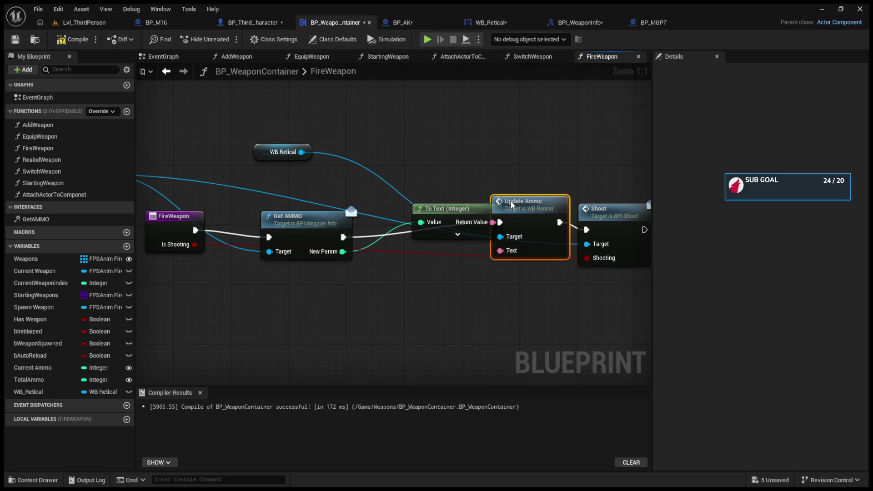
mouse_move(450, 203)
mouse_down()
mouse_move(415, 239)
mouse_move(420, 277)
mouse_up()
Compile BP_WeaponContainer, play-test two shots, then nudge Update Ammo down in FireWeapon
click(72, 39)
click(88, 23)
click(227, 40)
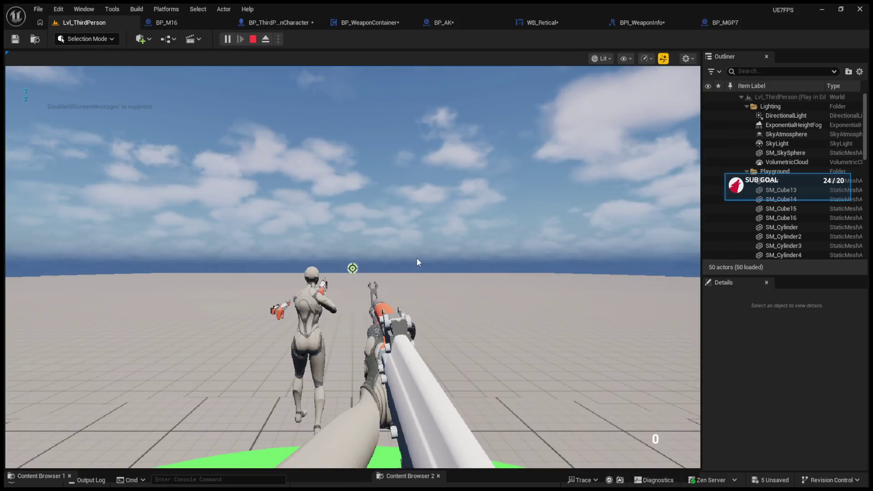
click(417, 259)
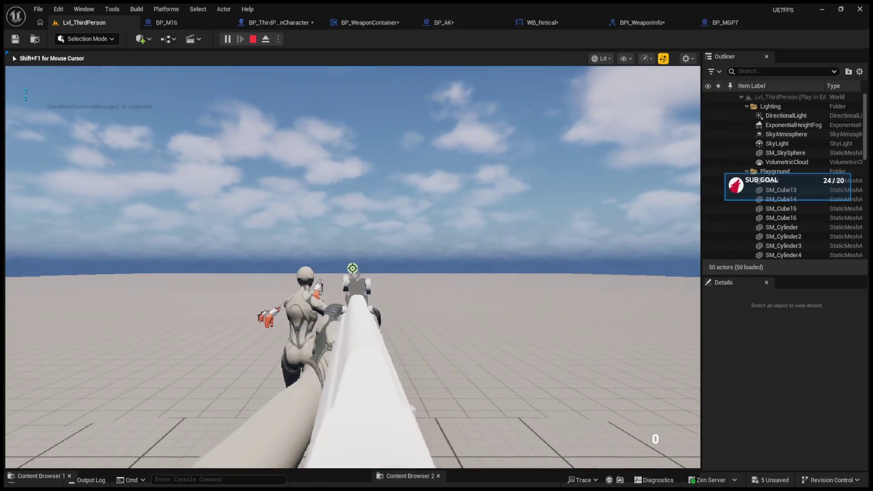
click(417, 257)
key(Escape)
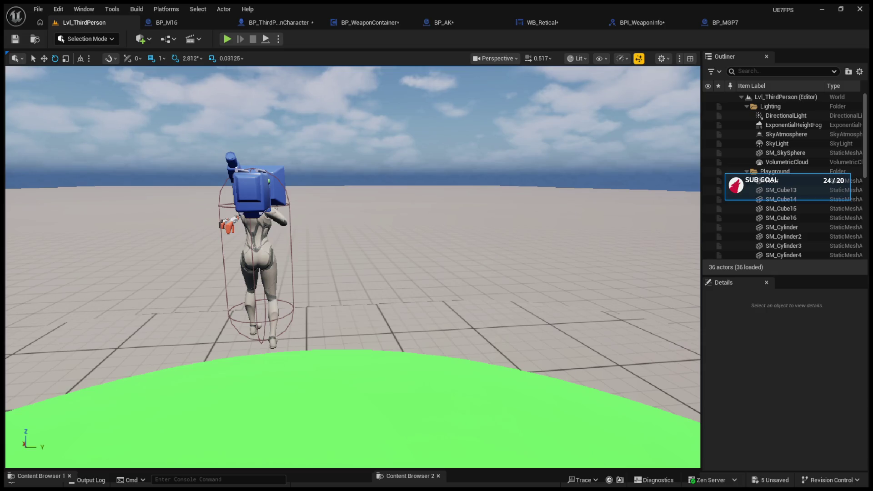
click(370, 22)
drag(405, 215, 405, 223)
Align Shoot, Update Ammo and WB Retical, then get WB Retical from BP Weapon Container in the character
drag(458, 212, 574, 212)
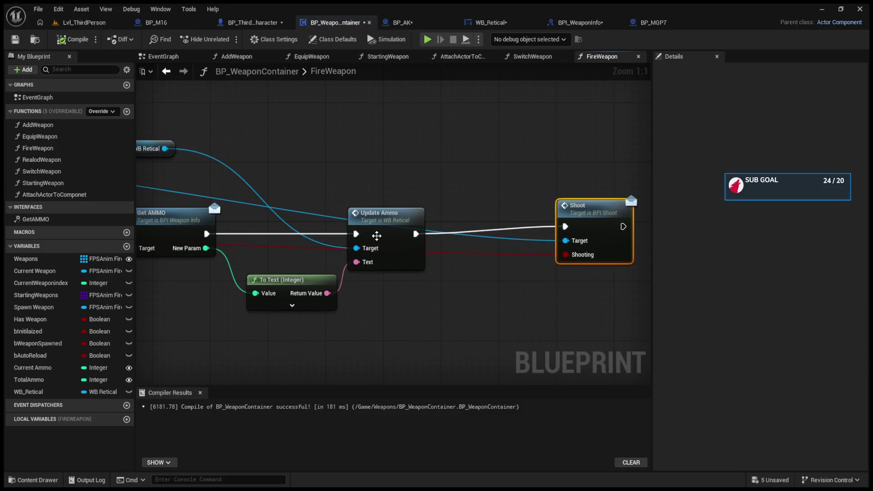
drag(376, 235, 427, 169)
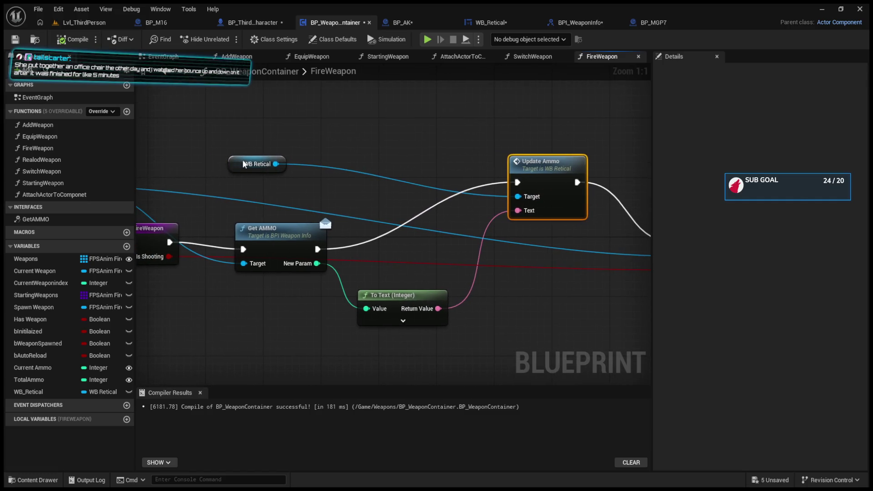
drag(244, 164, 374, 120)
drag(546, 161, 554, 228)
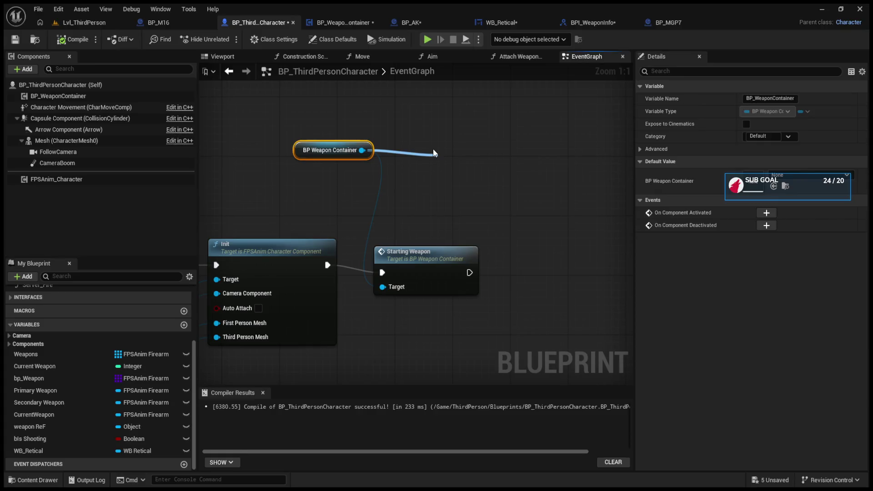
drag(433, 153, 433, 153)
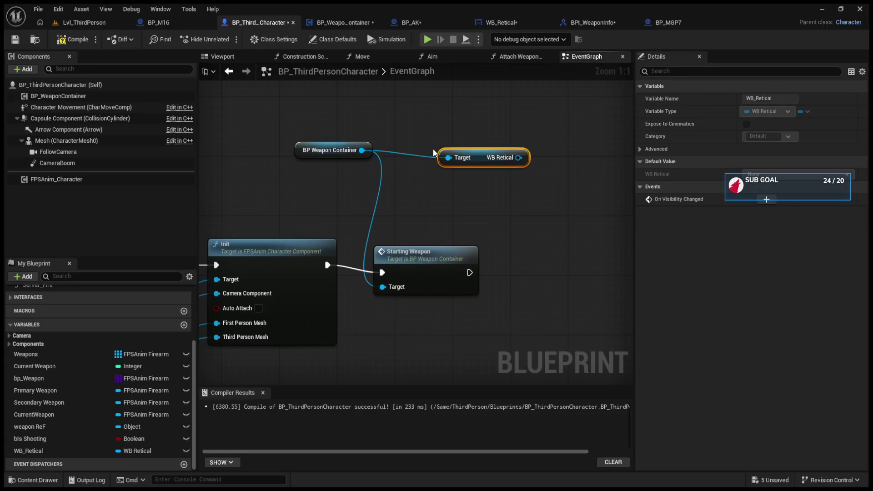
After Starting Weapon, set BP Weapon Container's WB Retical from the character's WB_Retical
drag(357, 145, 453, 224)
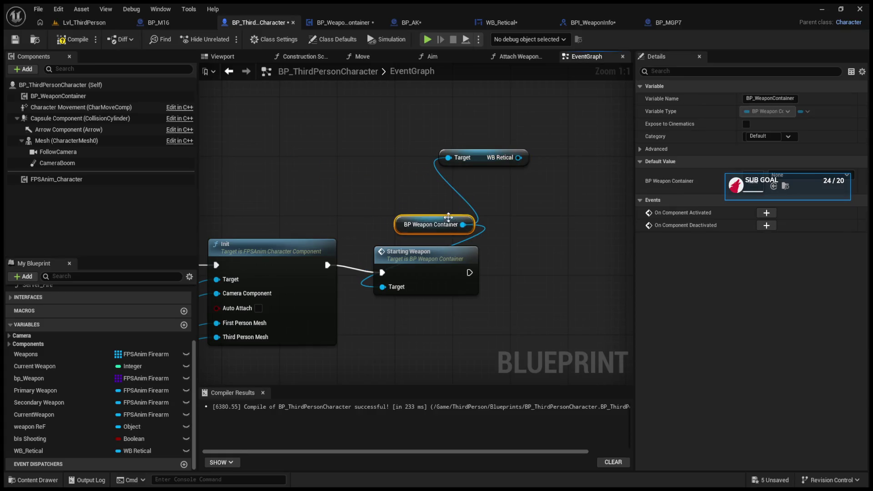
click(280, 145)
drag(399, 224, 291, 149)
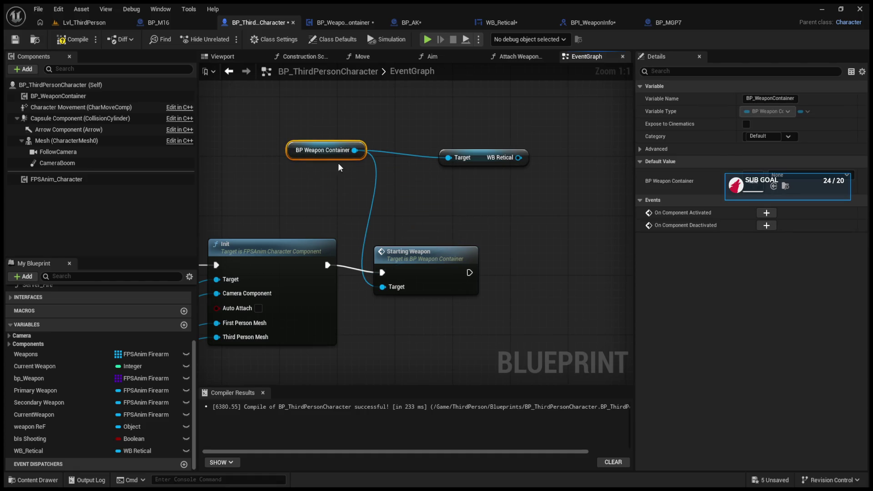
mouse_move(356, 150)
mouse_down()
mouse_move(452, 225)
mouse_move(572, 254)
mouse_up()
mouse_move(469, 272)
mouse_down()
mouse_move(549, 265)
mouse_move(587, 252)
mouse_up()
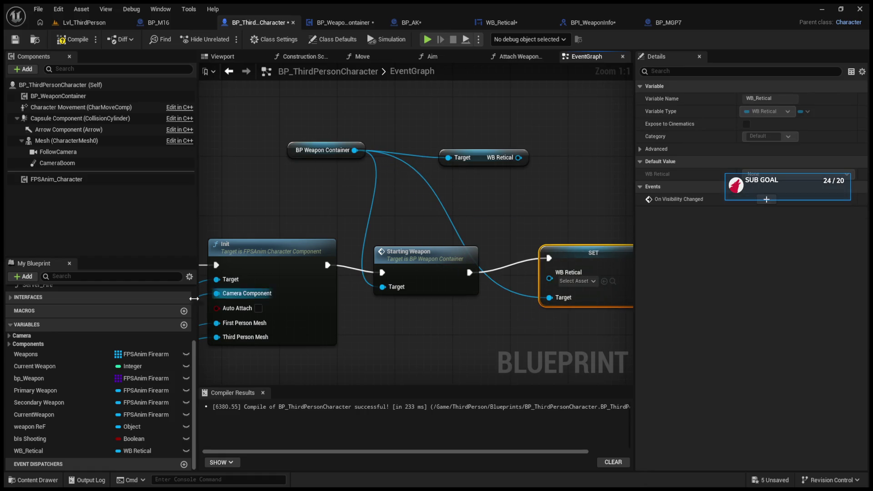
click(29, 451)
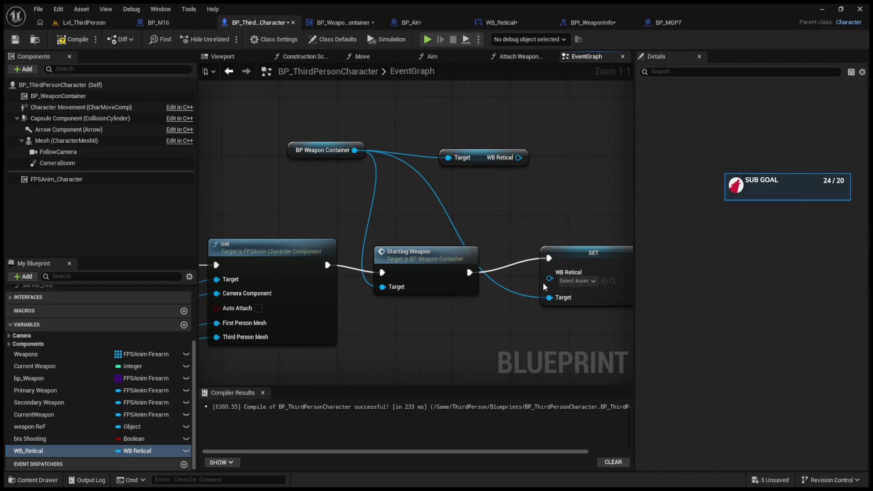
mouse_move(28, 450)
mouse_down()
mouse_move(555, 298)
mouse_move(423, 329)
mouse_move(556, 276)
mouse_up()
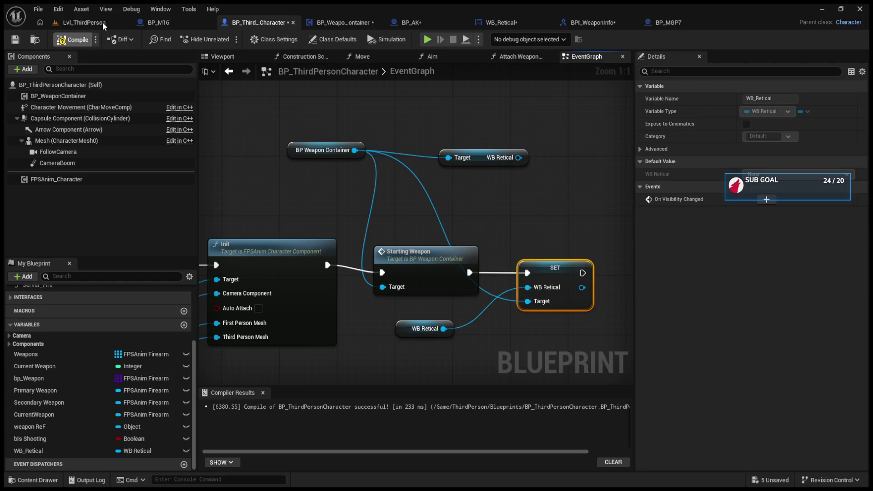
Run a quick play-in-editor test of the level and stop it
click(102, 23)
click(229, 39)
key(Escape)
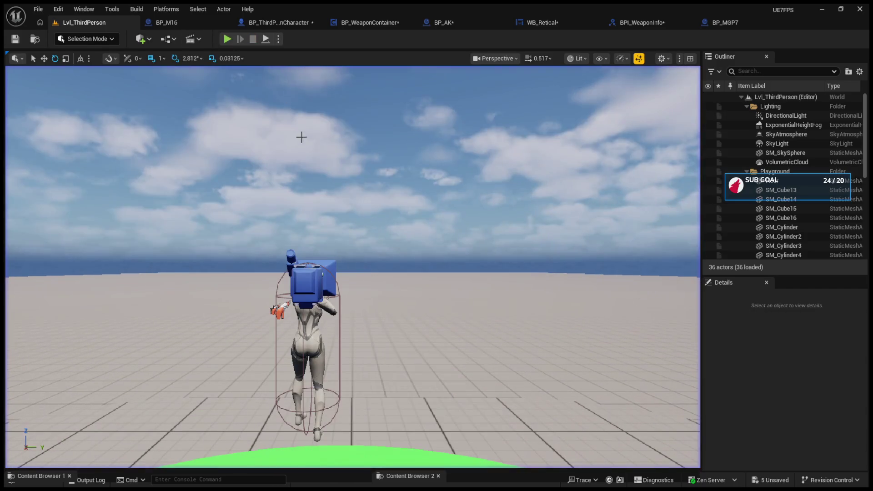
Return to the BP_ThirdPersonCharacter EventGraph
click(274, 20)
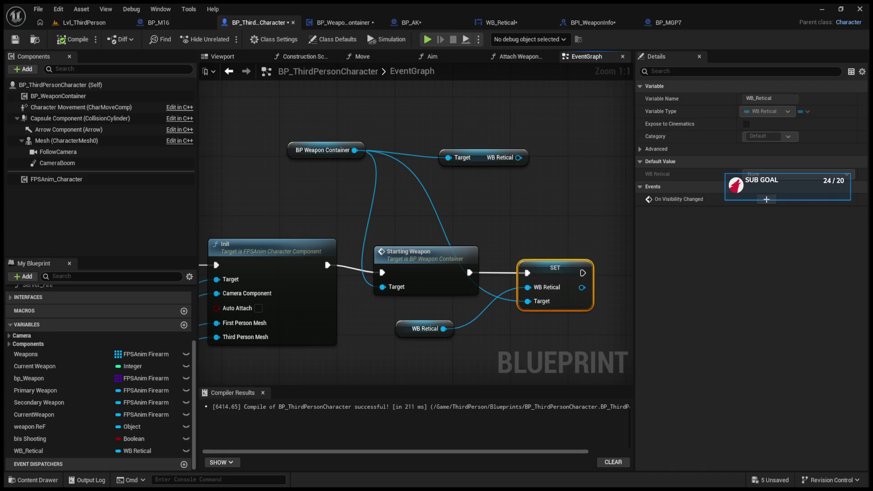
Move Shoot and Current Weapon aside in FireWeapon and paste a WB Retical getter
click(361, 21)
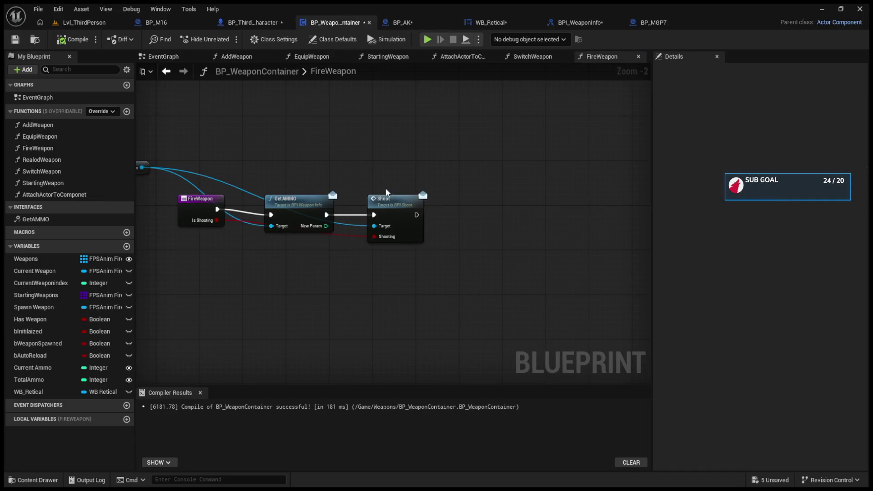
drag(387, 196, 468, 196)
drag(421, 212, 546, 236)
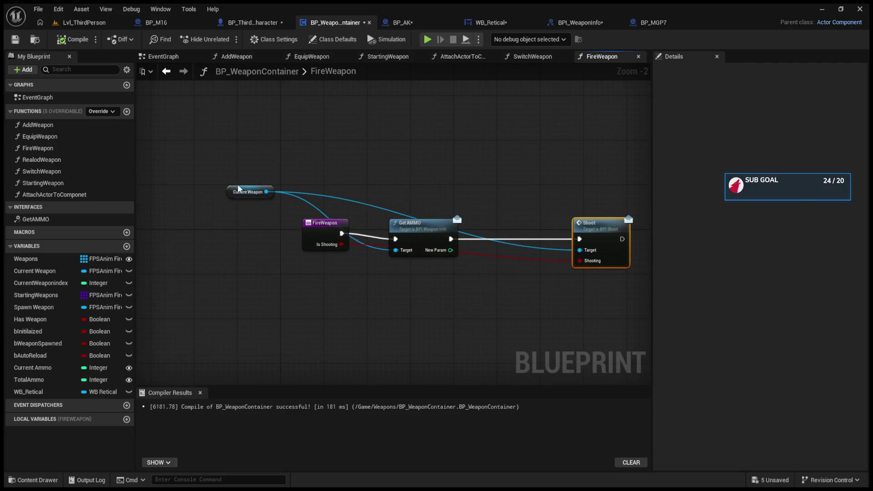
drag(238, 189, 347, 177)
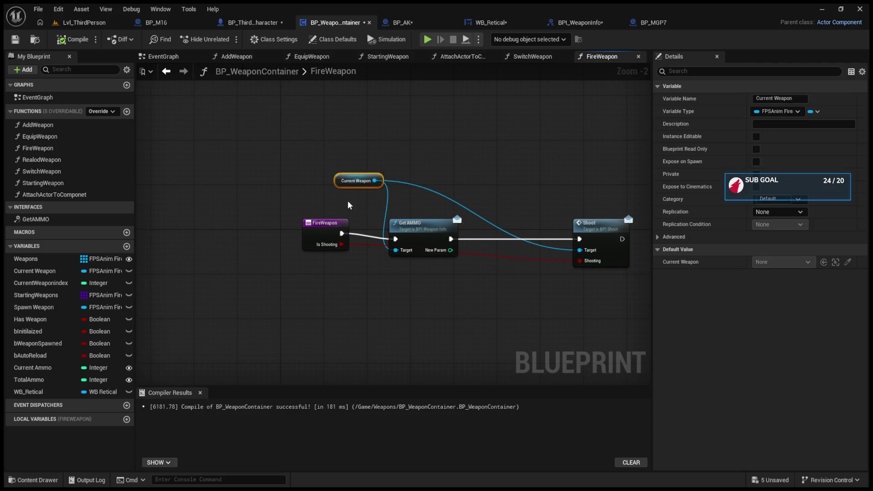
click(37, 392)
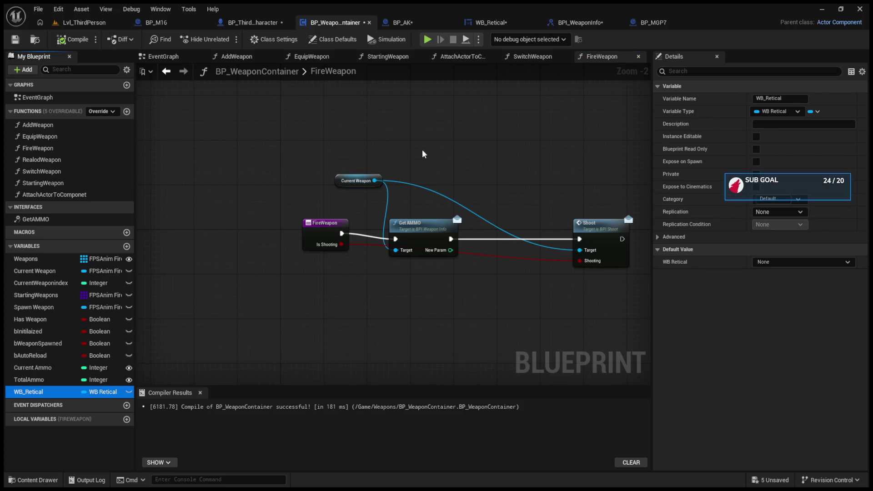
key(ctrl+v)
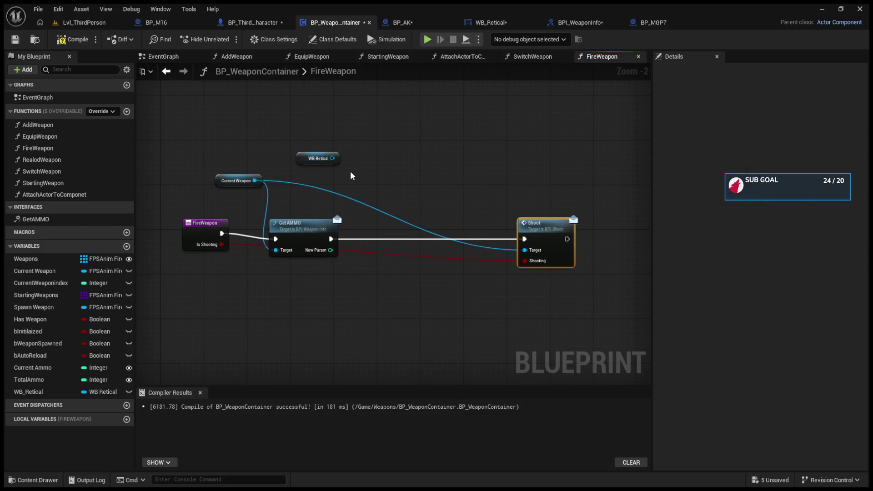
scroll(352, 176, up, 2)
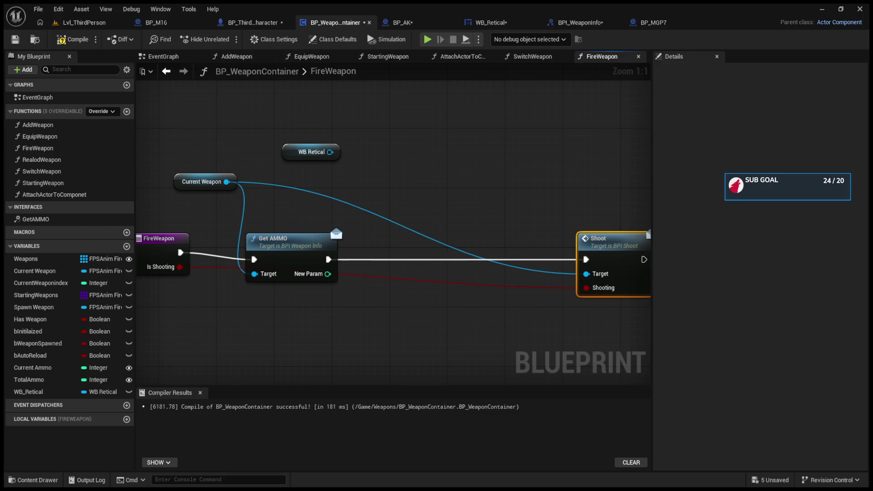
Call Update Ammo with New Param via To Text (Integer), chaining Get AMMO → Update Ammo → Shoot
drag(330, 152, 398, 196)
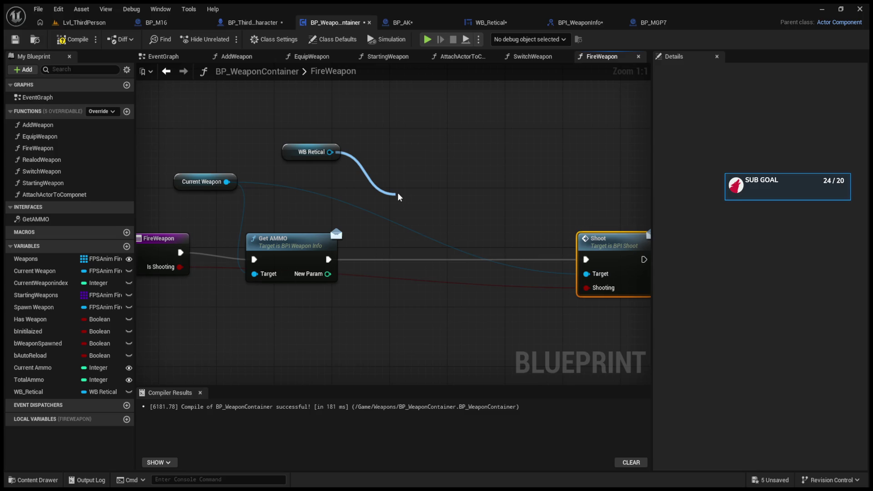
drag(328, 274, 407, 250)
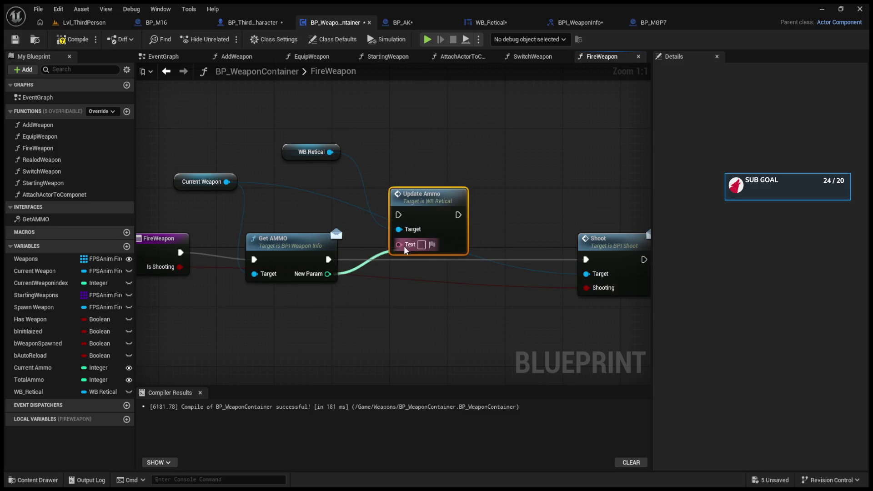
drag(428, 196, 493, 211)
drag(355, 216, 410, 291)
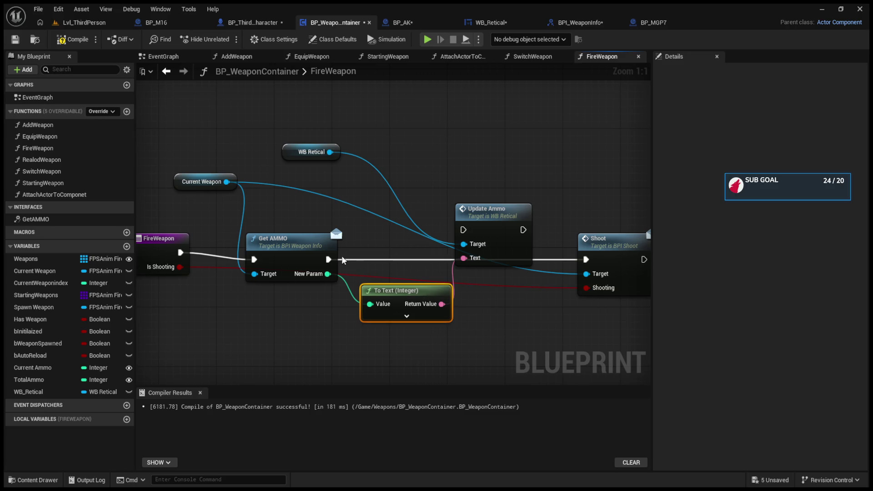
drag(328, 259, 463, 230)
drag(523, 229, 585, 259)
click(81, 22)
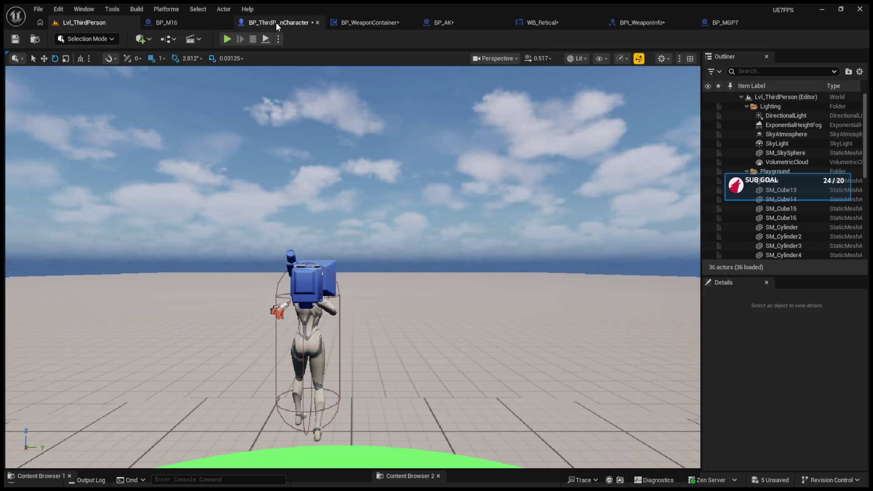
Review both blueprints, then play Lvl_ThirdPerson with the HUD ammo counter reading 0
click(277, 23)
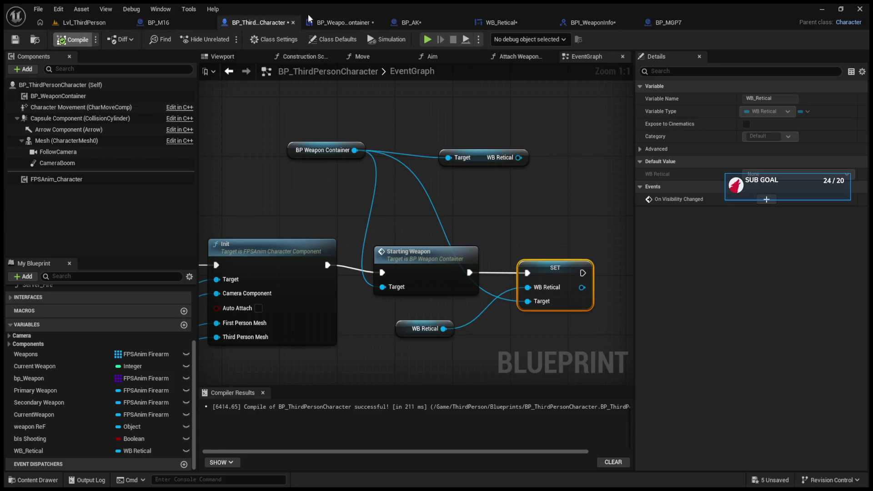
double_click(309, 16)
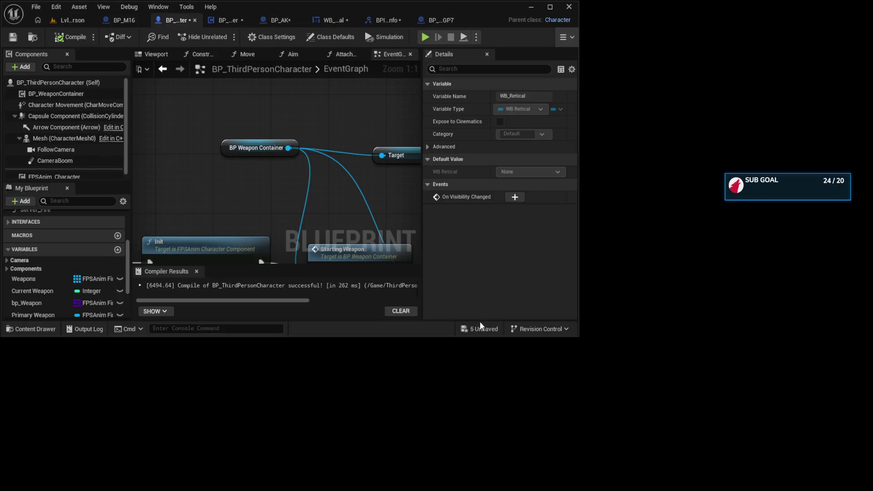
click(550, 7)
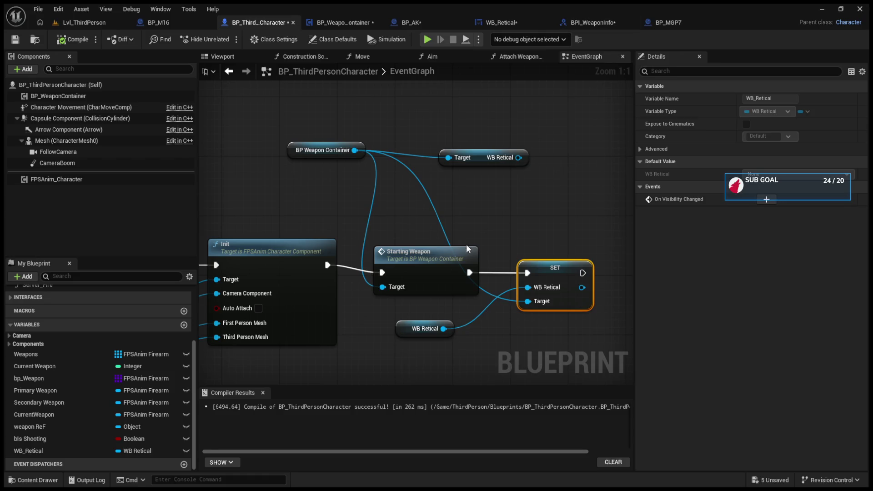
click(359, 23)
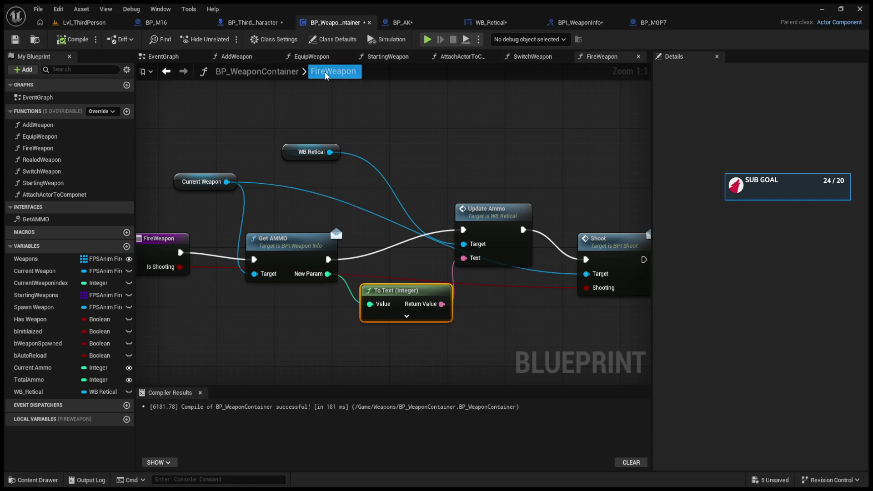
click(566, 210)
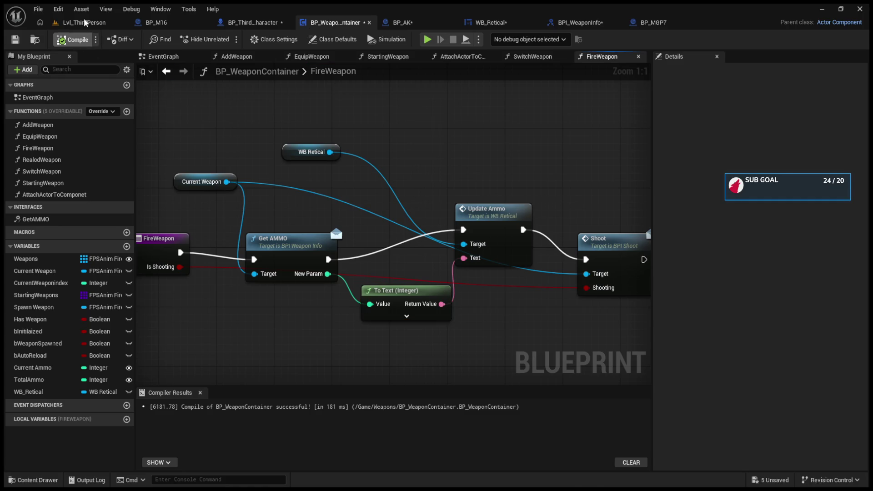
click(84, 23)
click(316, 168)
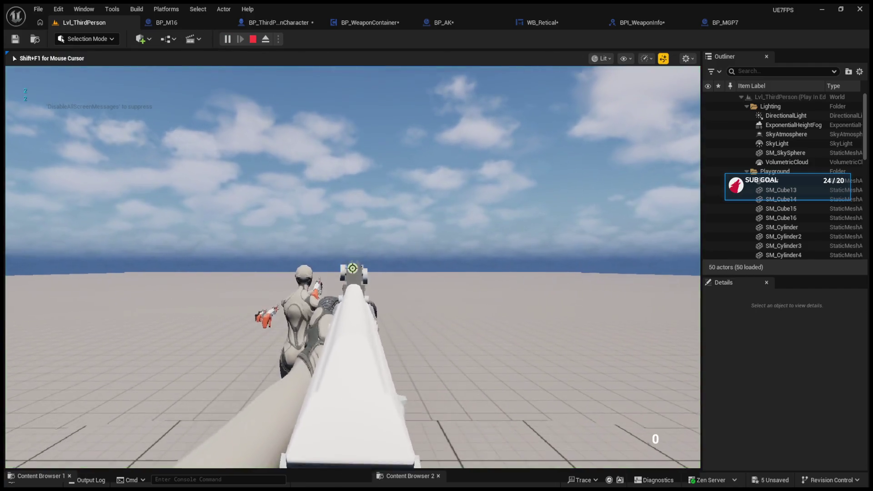
Wire WB_Retical's Update Ammo event exec into the Ammo text SET node
key(Escape)
click(281, 22)
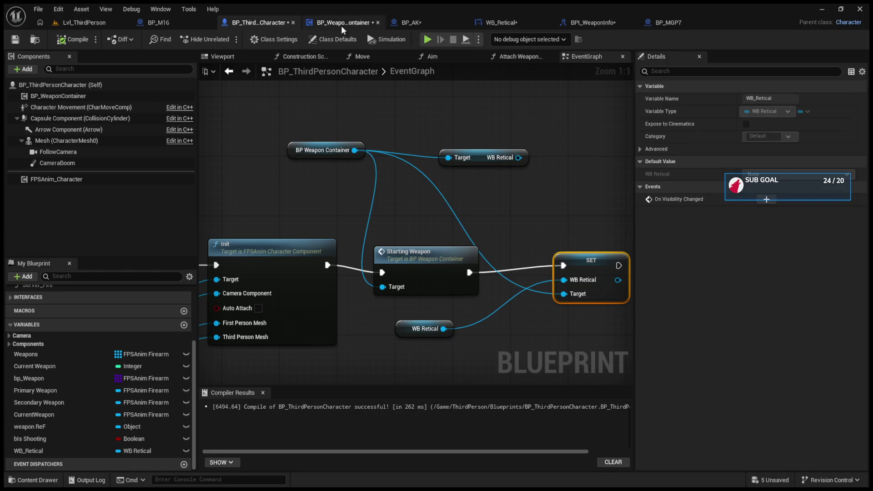
click(502, 23)
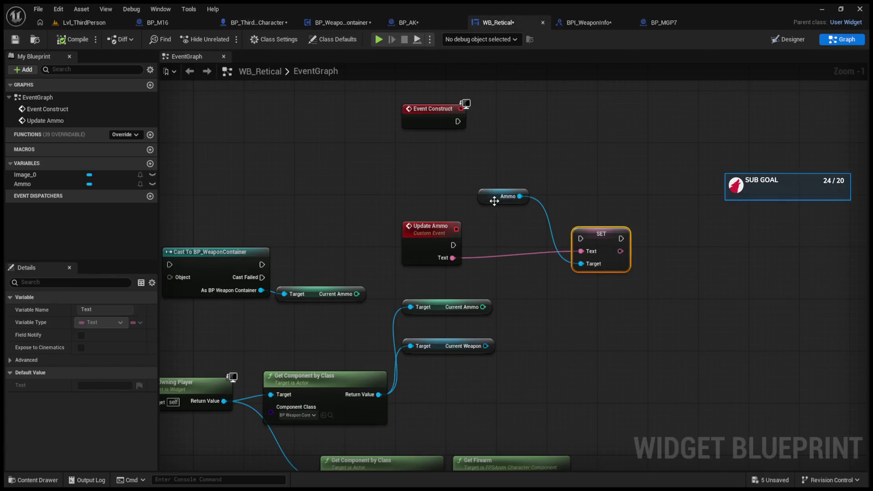
drag(453, 245, 580, 238)
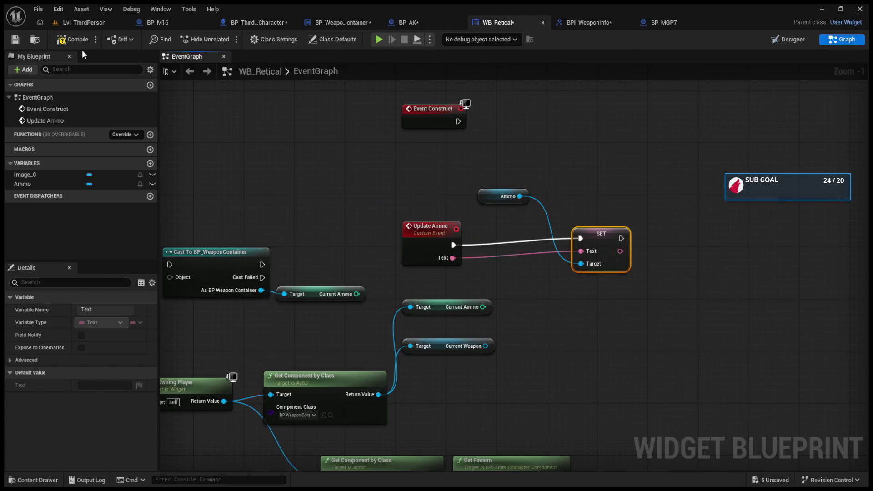
Play-test the level, firing at the green cylinder to watch the ammo counter drop
click(80, 23)
click(228, 39)
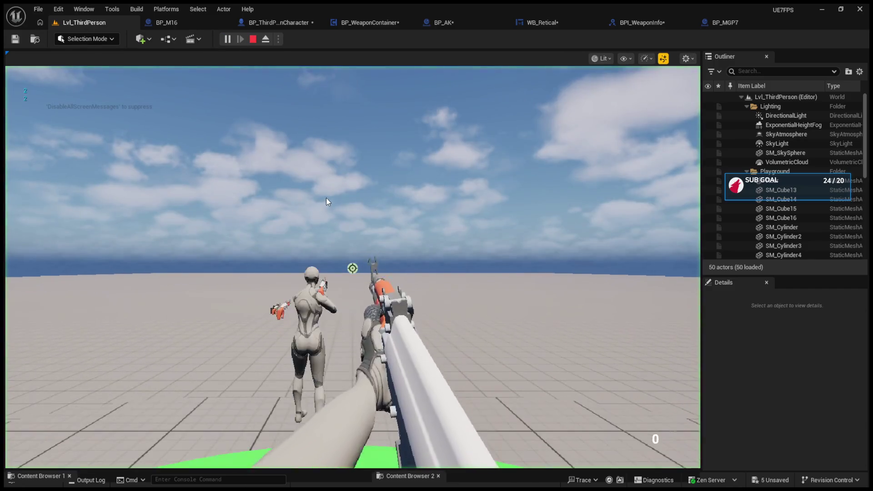
key(Escape)
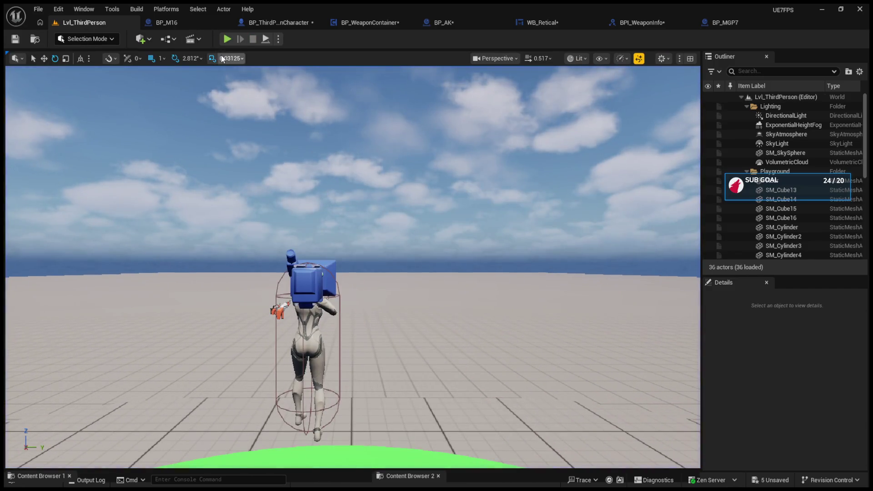
key(alt+p)
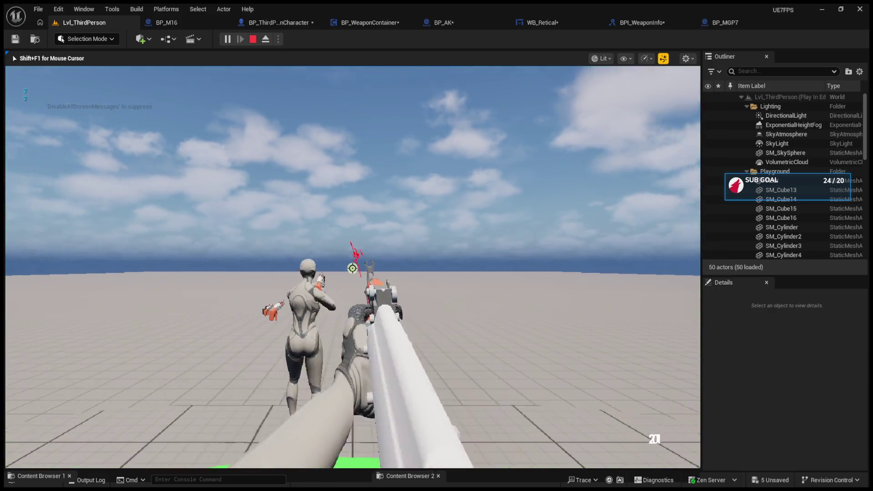
click(372, 221)
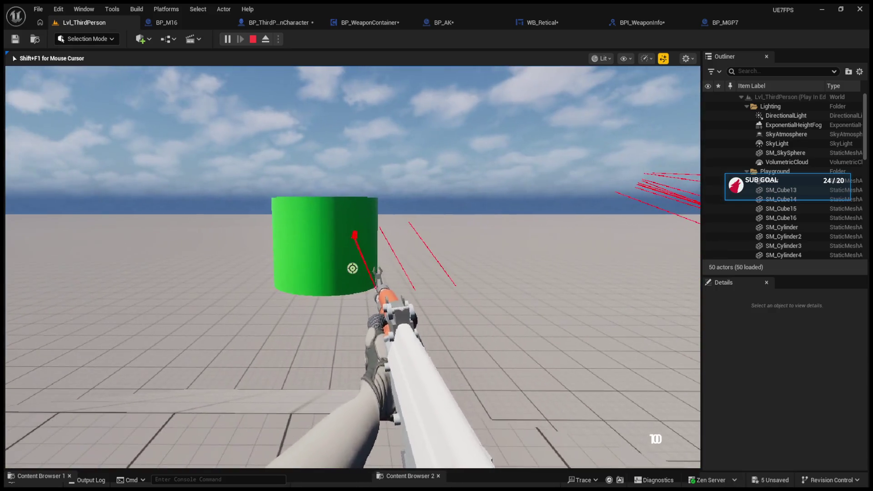
click(353, 269)
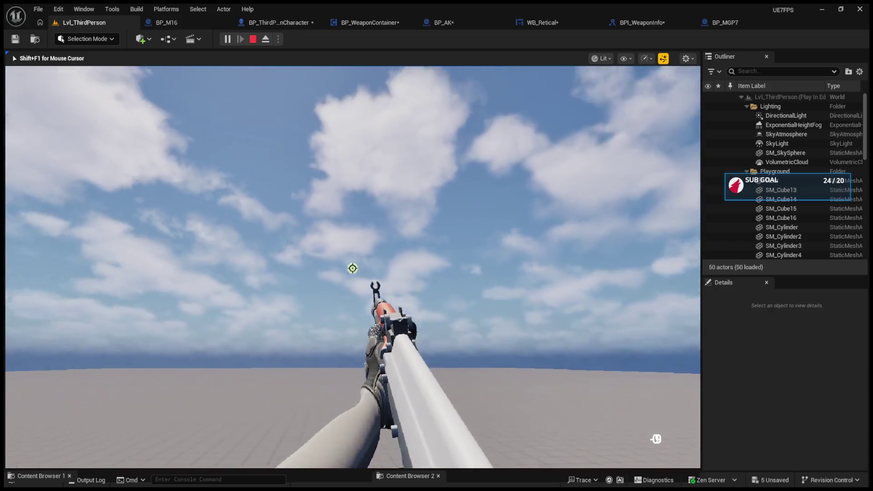
key(Escape)
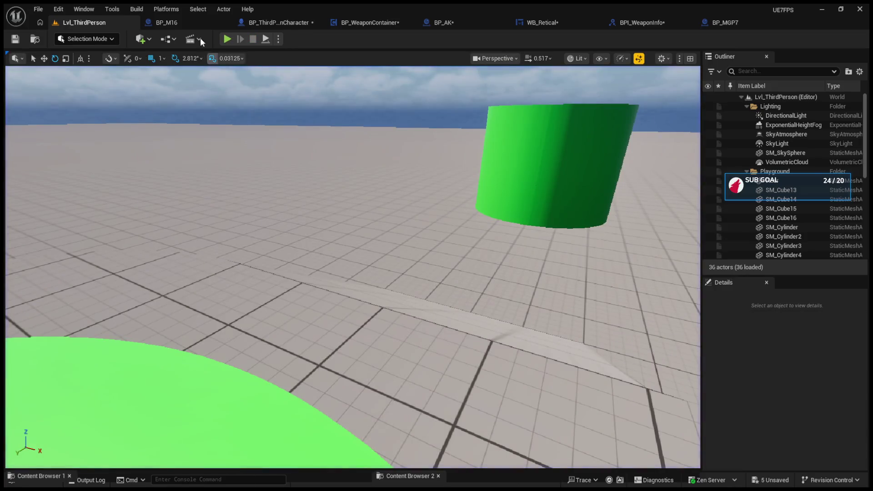
Bring up BP_WeaponContainer's FireWeapon graph
click(162, 23)
click(260, 26)
click(331, 22)
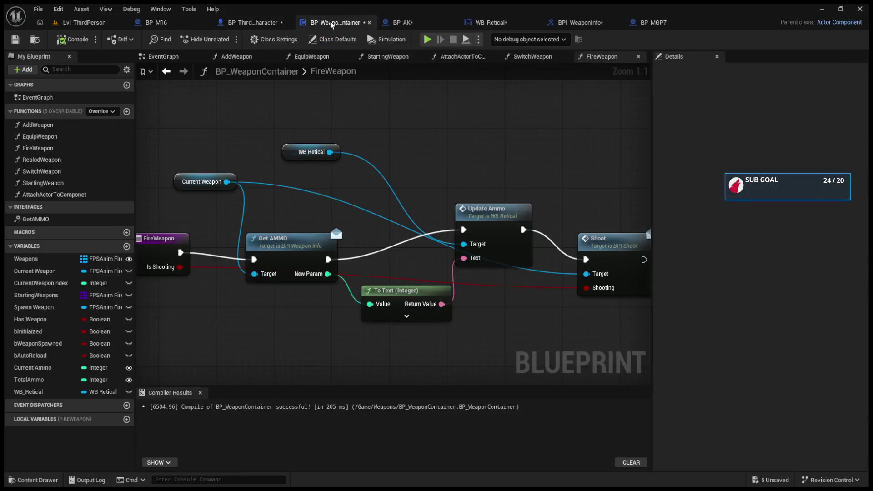
Nudge WB_Retical's Update Ammo node, view its Designer, then start a Lvl_ThirdPerson play session
click(430, 23)
click(486, 22)
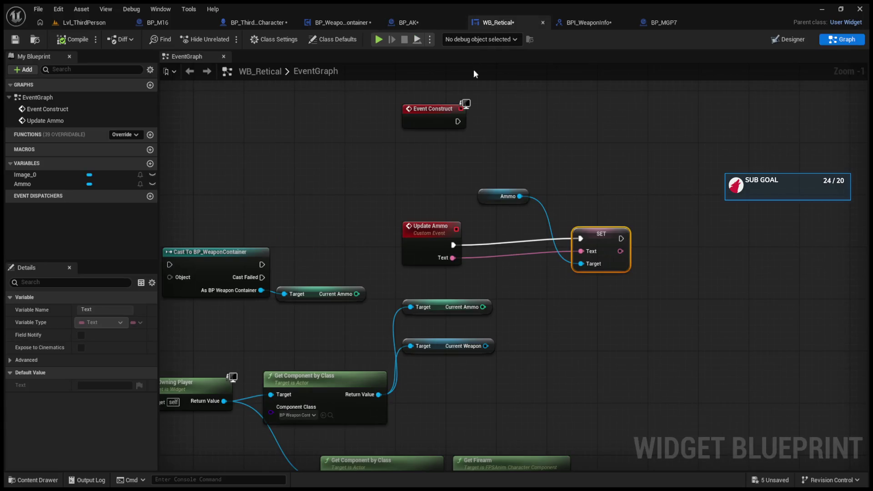
drag(429, 226, 427, 220)
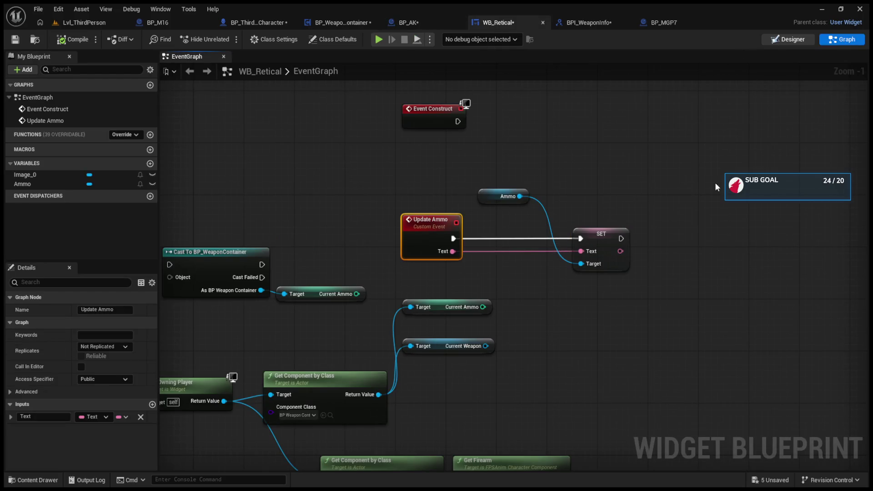
click(788, 39)
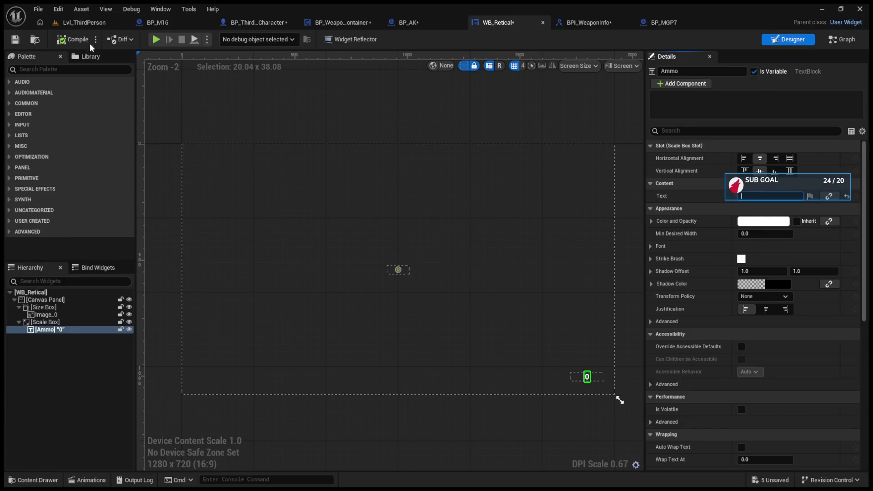
click(91, 22)
click(228, 39)
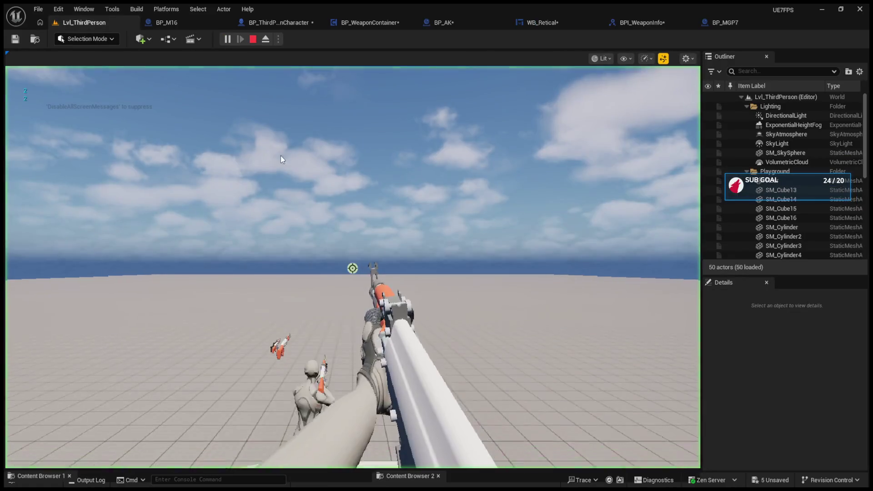
Fire full-auto while turning, reload, and stop the play session
click(353, 268)
drag(353, 269, 352, 268)
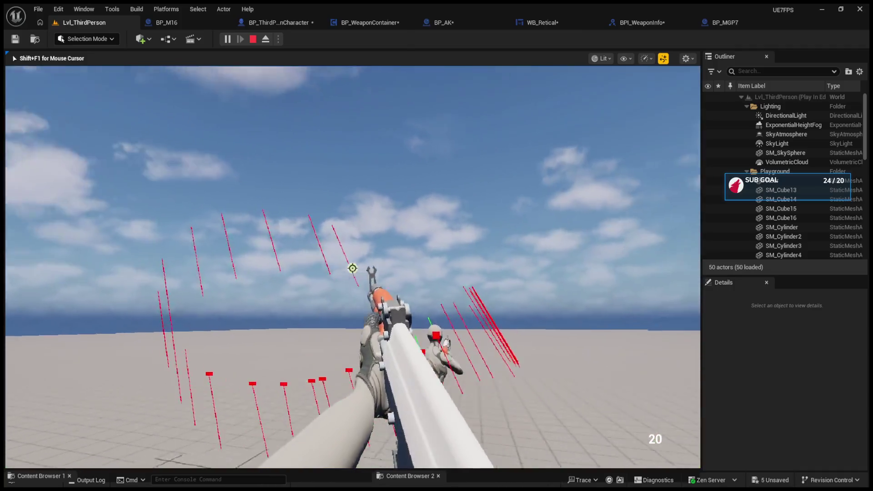
key(r)
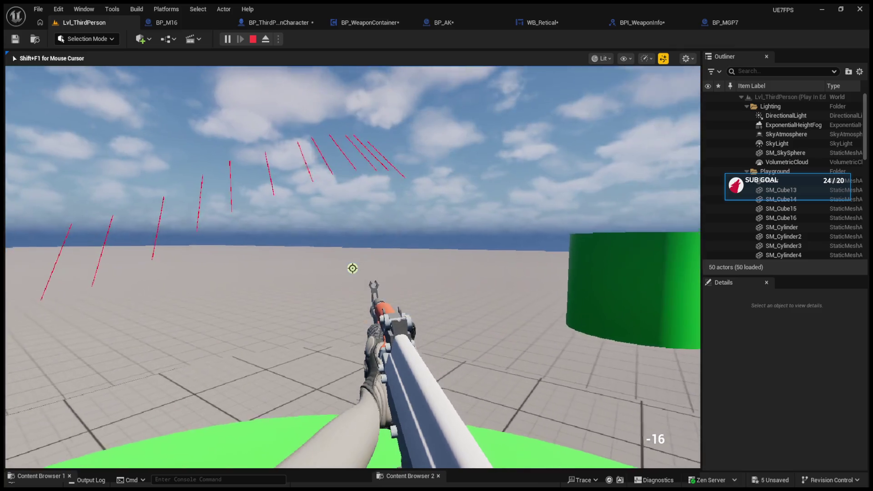
key(Escape)
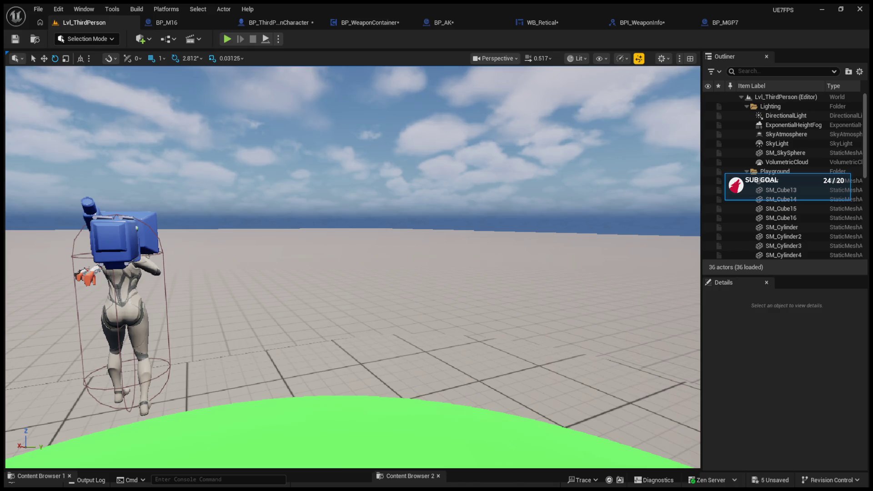
Return to WB_Retical's event graph via BP_AK and select the Ammo SET node
click(437, 21)
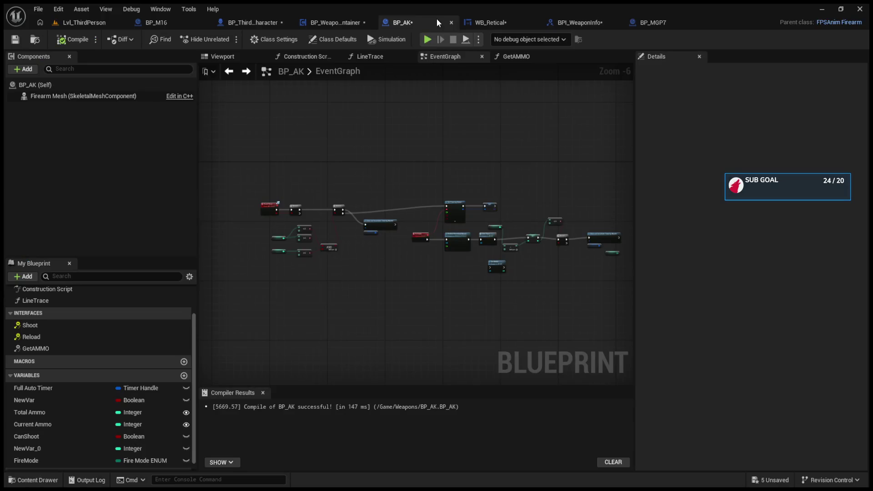
click(496, 22)
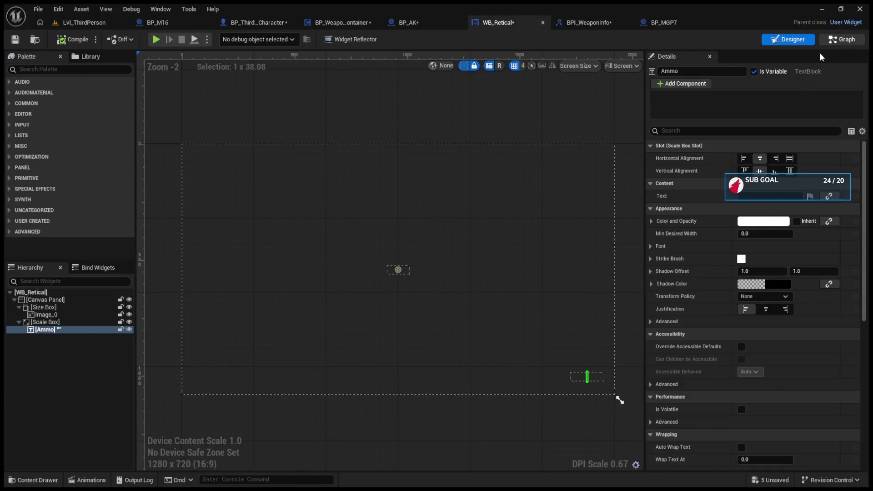
click(831, 41)
click(606, 237)
Move WB_Retical's Ammo getter and SET nodes closer to Update Ammo, then review the Designer
mouse_move(483, 197)
mouse_down()
mouse_move(551, 197)
mouse_move(570, 216)
mouse_up()
ctrl+click(606, 251)
drag(607, 251, 549, 251)
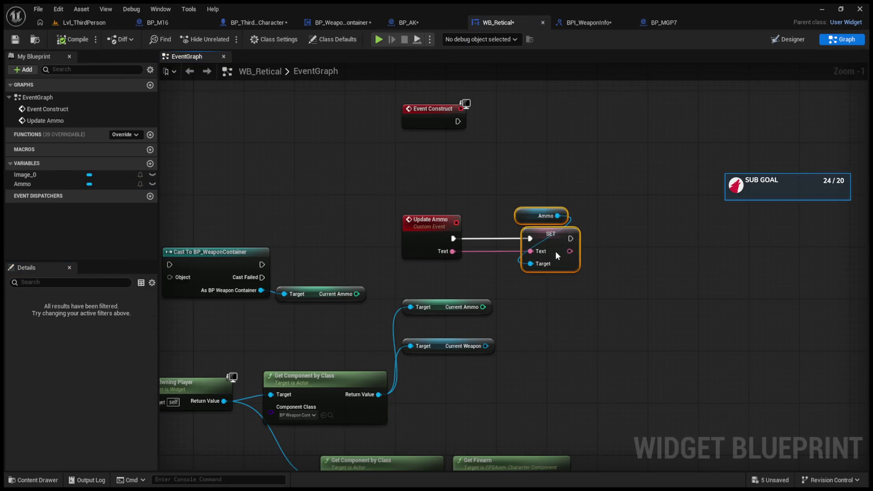
click(573, 201)
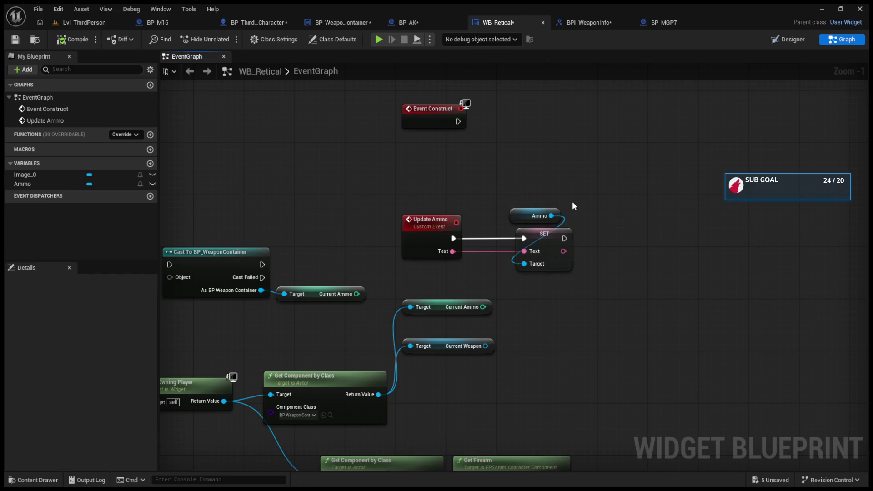
mouse_move(537, 241)
mouse_down()
mouse_move(520, 239)
mouse_move(542, 238)
mouse_move(530, 238)
mouse_up()
click(792, 43)
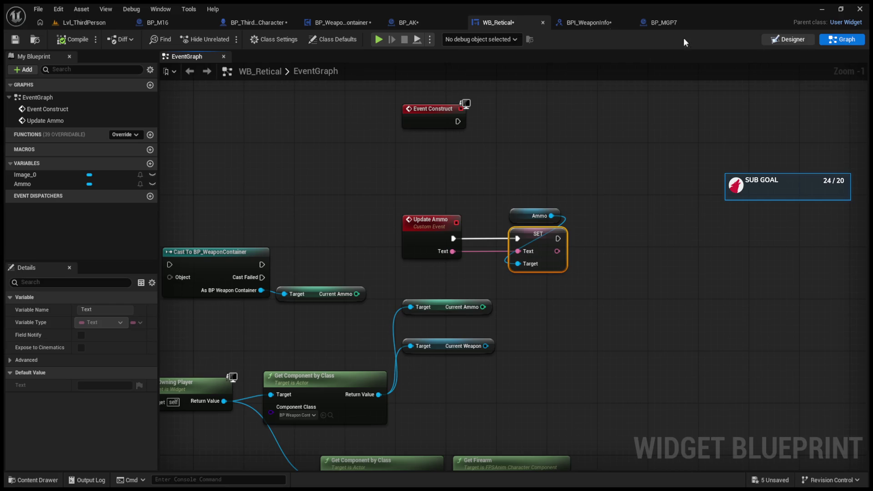
click(582, 20)
click(505, 25)
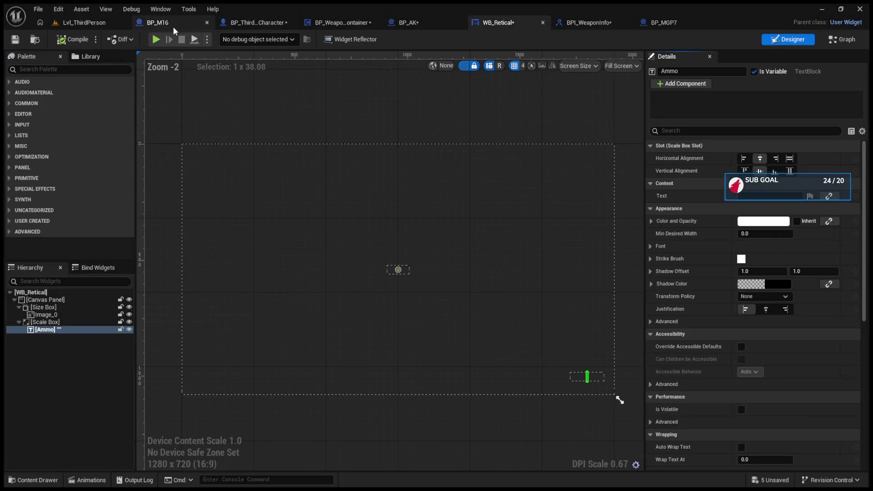
In BP_ThirdPersonCharacter, nudge the Starting Weapon and SET nodes and locate the shoot input logic
click(173, 26)
click(223, 23)
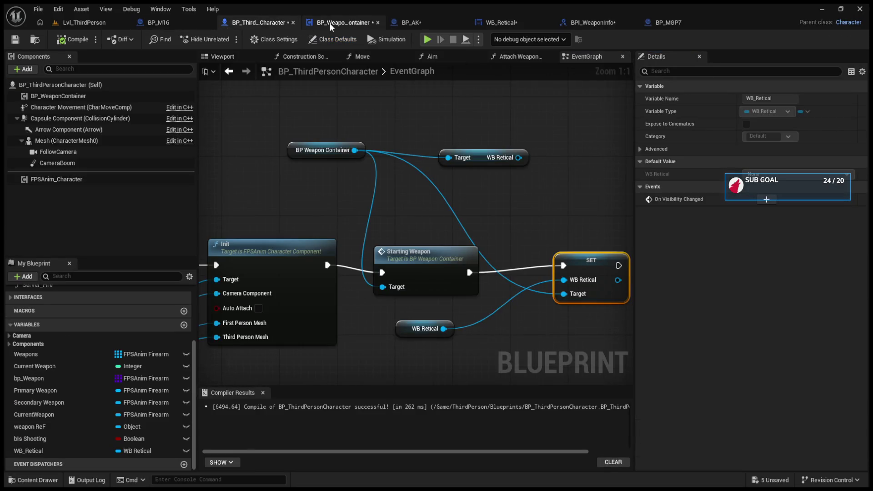
drag(440, 253, 438, 246)
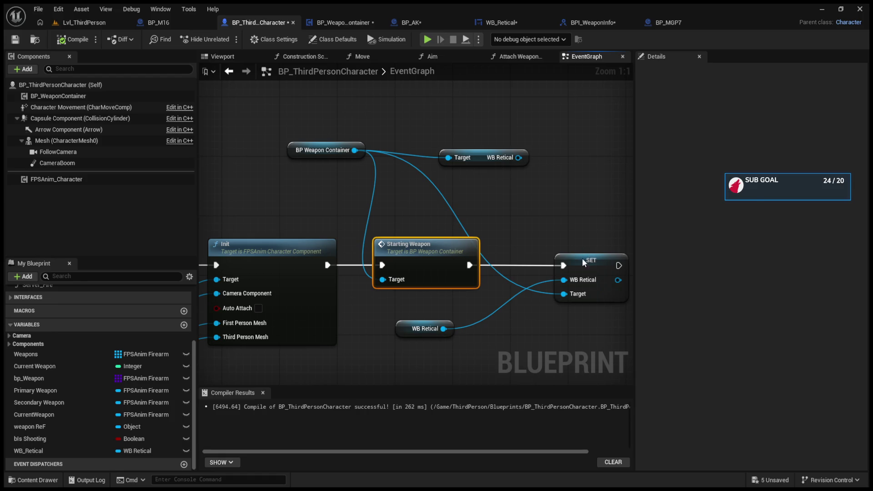
drag(585, 257, 548, 250)
click(505, 165)
click(506, 175)
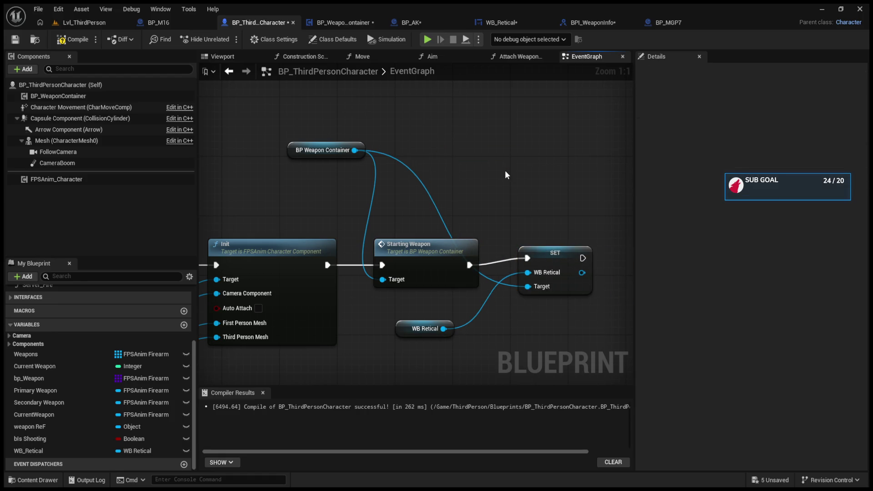
scroll(507, 184, down, 5)
scroll(523, 209, down, 4)
scroll(478, 263, up, 8)
drag(538, 254, 381, 244)
Rewire FireWeapon to call Shoot first, then Get AMMO and Update Ammo, and compile
double_click(495, 218)
click(496, 224)
drag(496, 224, 504, 246)
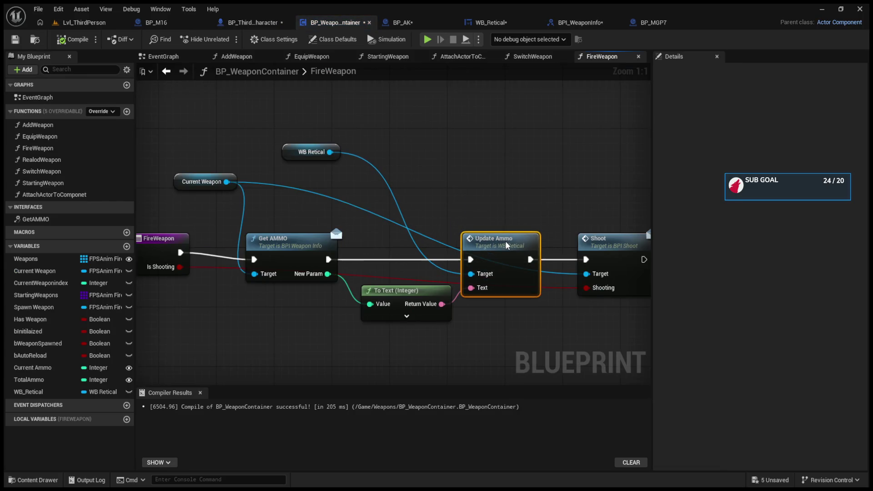
alt+click(254, 259)
drag(336, 225, 460, 321)
mouse_move(587, 260)
mouse_down()
mouse_move(338, 266)
mouse_move(180, 253)
mouse_up()
mouse_move(305, 244)
mouse_down()
mouse_move(464, 222)
mouse_move(646, 226)
mouse_move(488, 244)
mouse_up()
drag(375, 259, 440, 262)
click(73, 39)
click(84, 22)
Play-test the white rifle, firing repeatedly until the ammo readout reaches -52, then stop
key(2)
key(1)
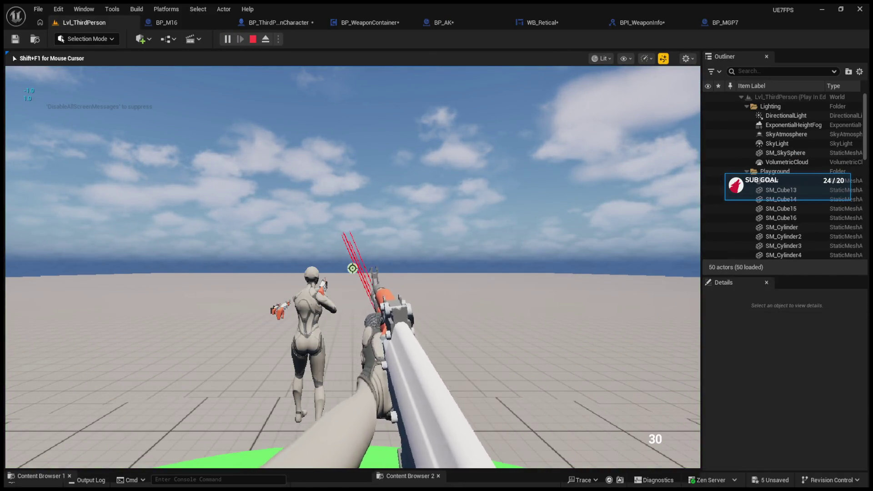
click(353, 268)
click(352, 268)
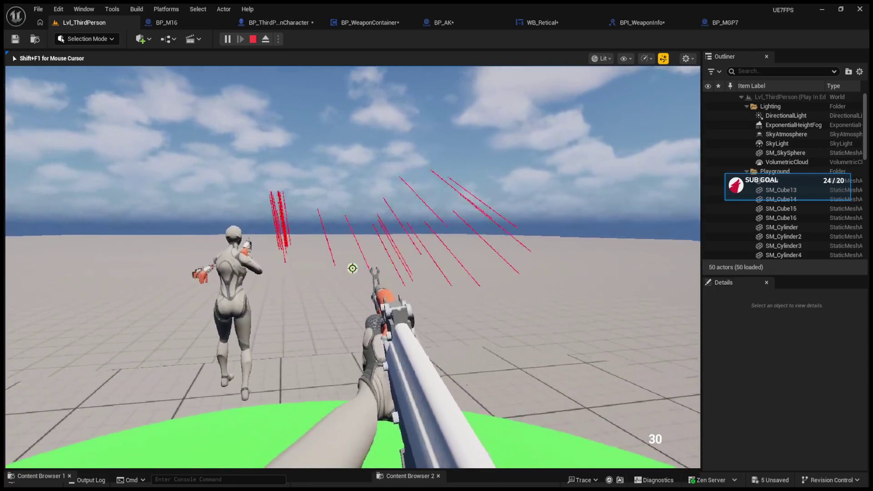
click(352, 268)
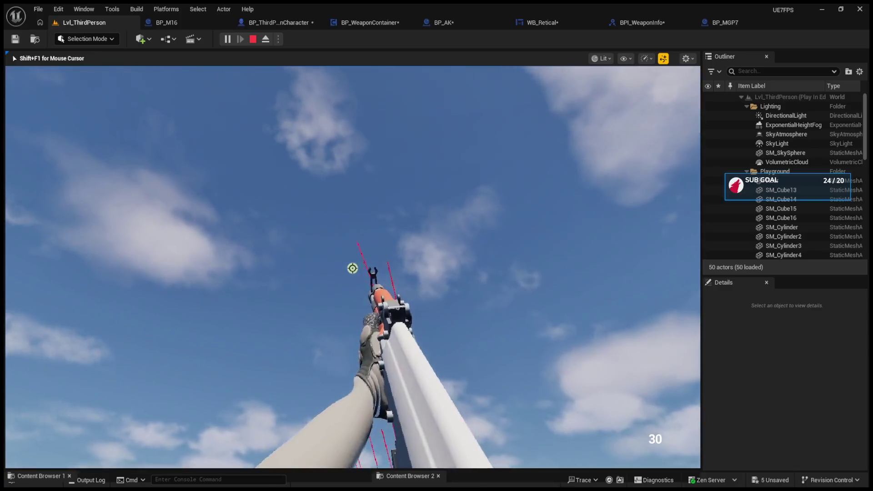
click(352, 268)
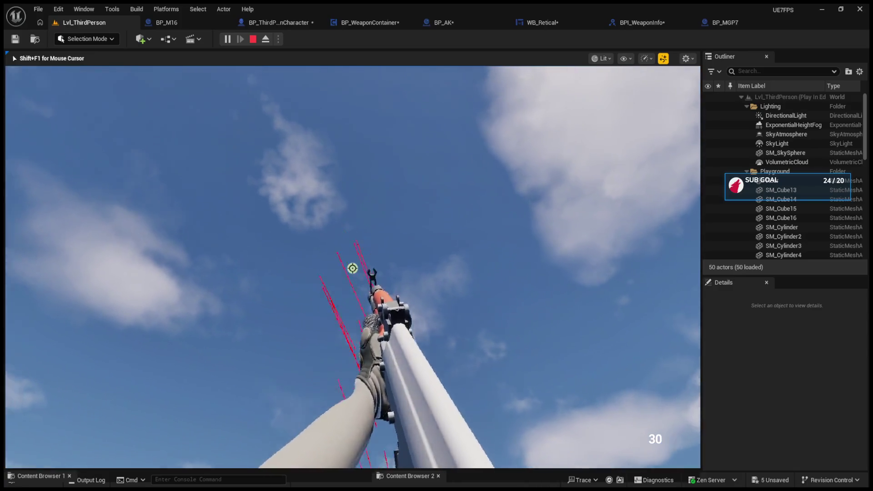
click(352, 269)
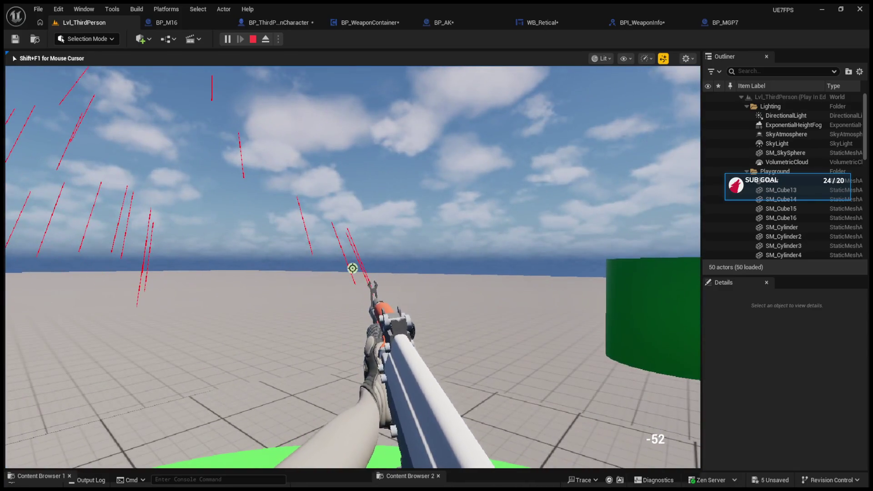
key(Escape)
click(249, 23)
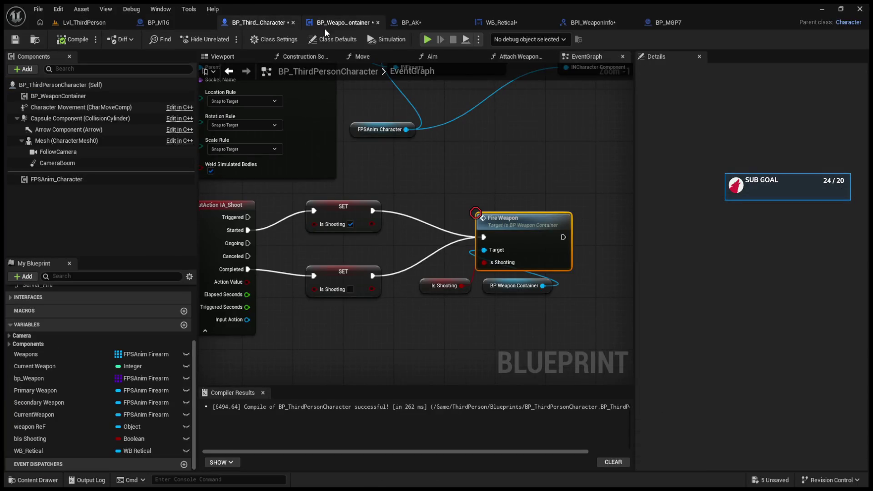
Inspect the Shoot interface from Fire Weapon, close BPI_Shoot and BPI_WeaponInfo, and show BP_AK
double_click(545, 237)
click(501, 239)
double_click(501, 239)
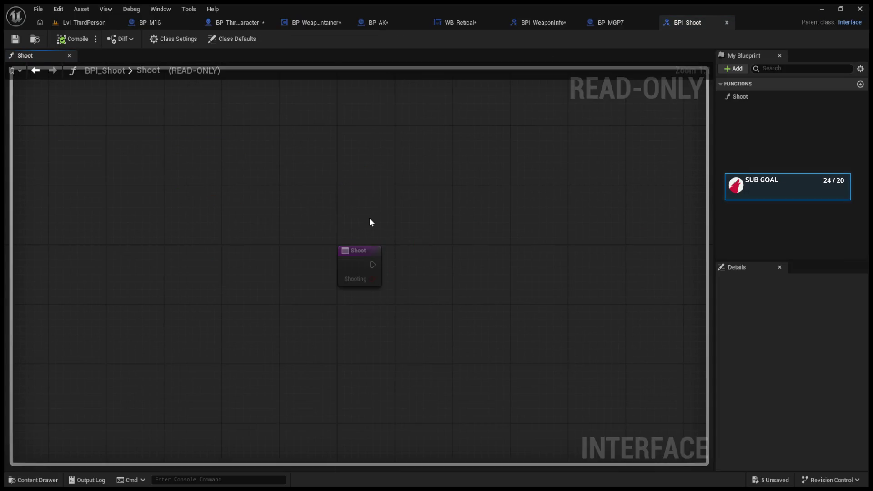
click(727, 22)
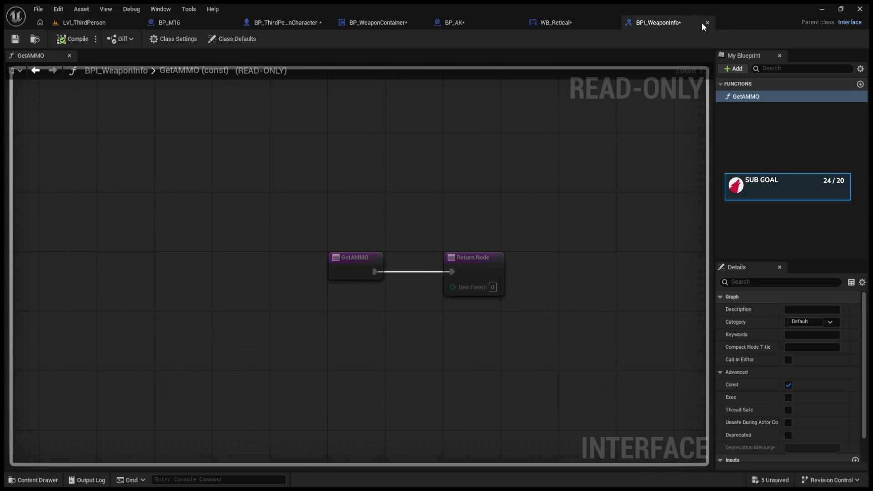
click(706, 22)
click(452, 20)
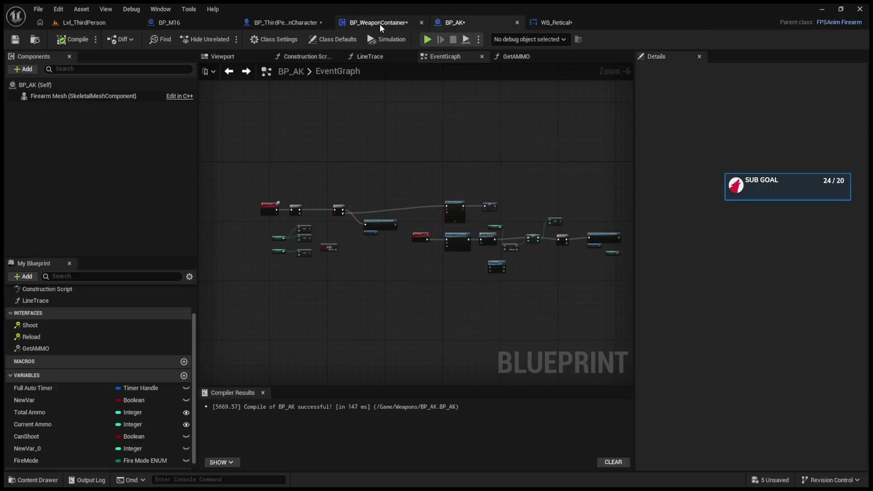
Shift BP_AK's timer-clearing and Current Ammo nodes down and nudge SET Total Ammo left
scroll(303, 269, up, 4)
click(373, 176)
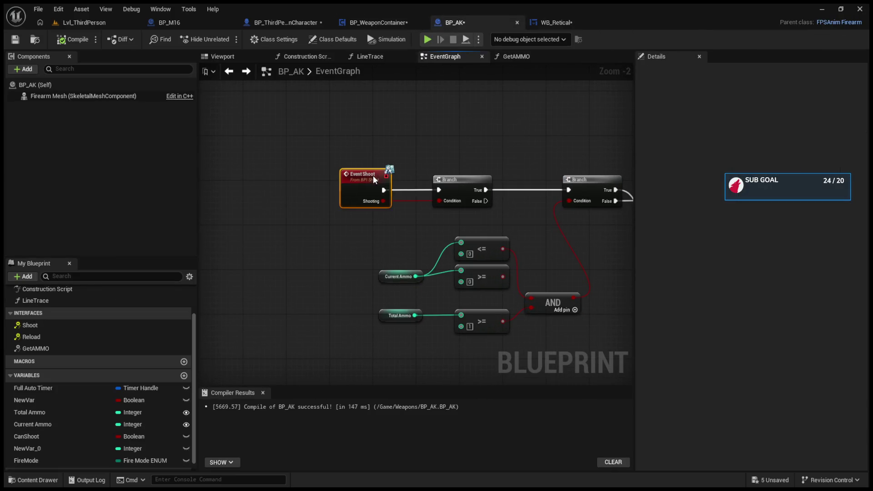
drag(520, 217, 325, 220)
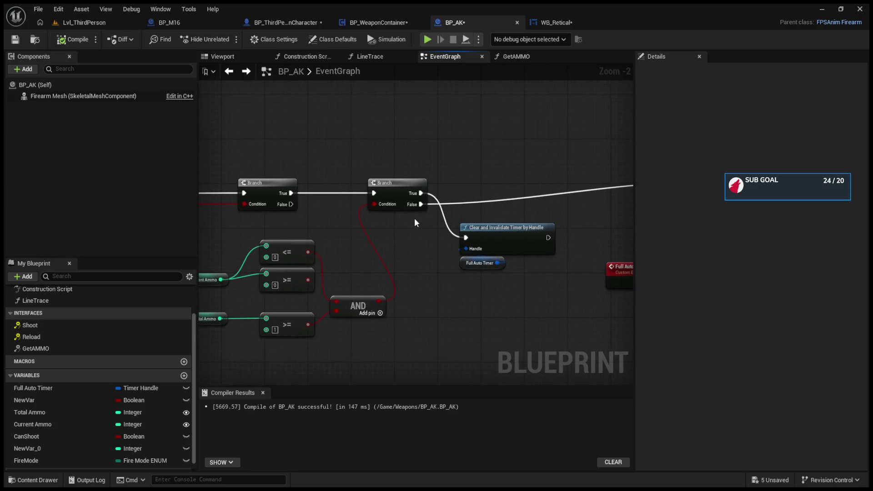
scroll(461, 253, down, 4)
scroll(344, 247, up, 4)
scroll(350, 278, down, 3)
scroll(376, 267, up, 4)
scroll(376, 268, down, 1)
drag(402, 246, 386, 273)
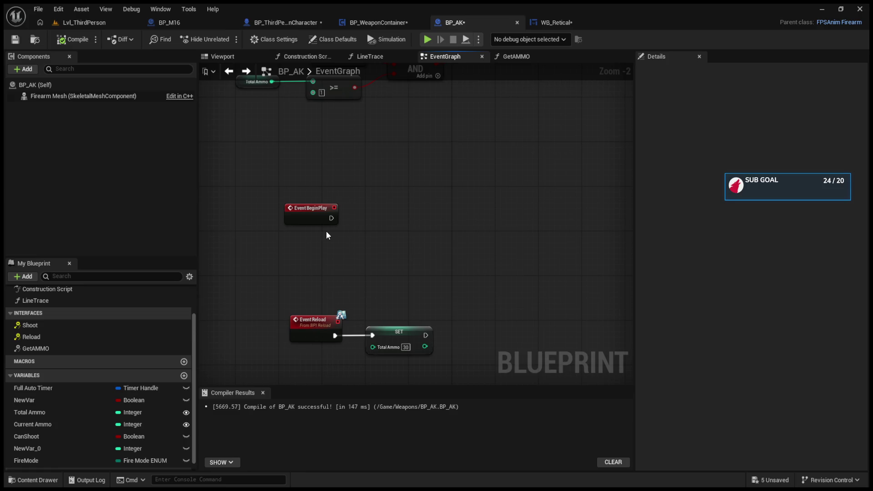
scroll(326, 231, down, 2)
mouse_move(326, 231)
mouse_down()
mouse_move(263, 312)
mouse_move(314, 276)
mouse_up()
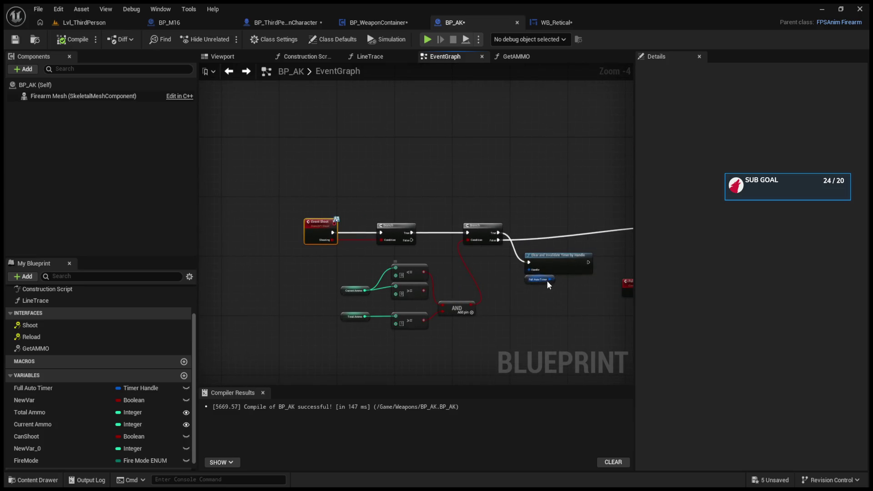
scroll(345, 286, down, 3)
scroll(359, 281, up, 7)
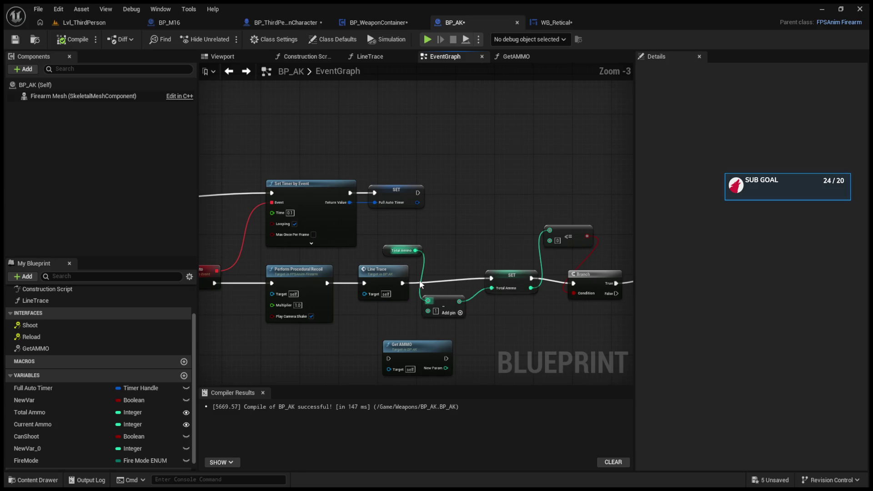
scroll(414, 279, down, 8)
scroll(494, 283, up, 8)
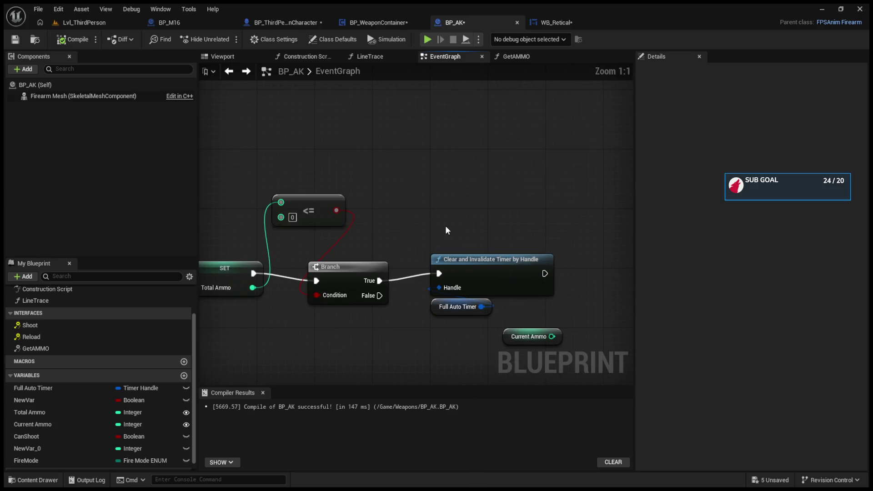
drag(446, 226, 566, 364)
mouse_move(479, 257)
mouse_down()
mouse_move(479, 271)
mouse_move(480, 242)
mouse_move(454, 240)
mouse_up()
click(480, 241)
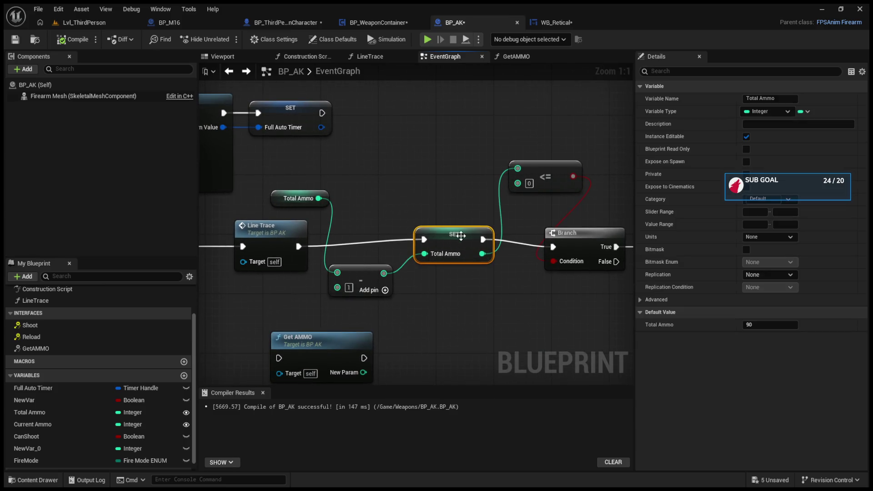
drag(564, 257, 399, 259)
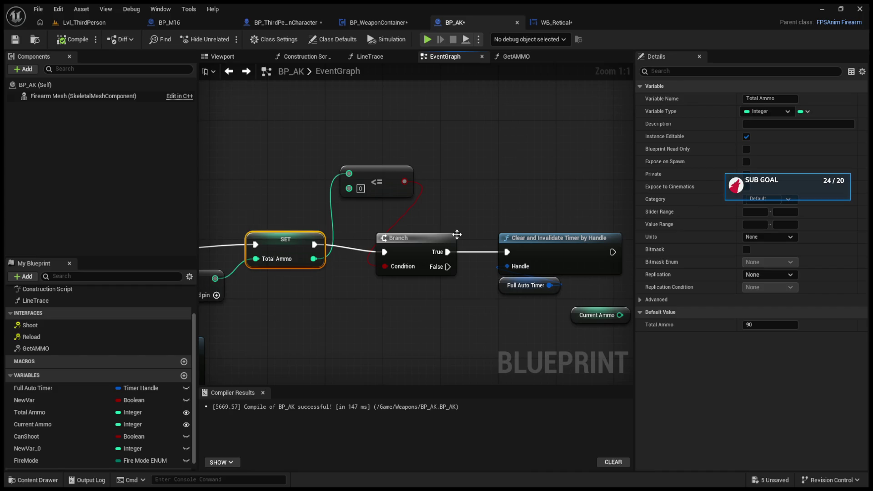
Move the Branch, timer and Current Ammo node group further right
drag(422, 227, 643, 329)
drag(469, 241, 540, 241)
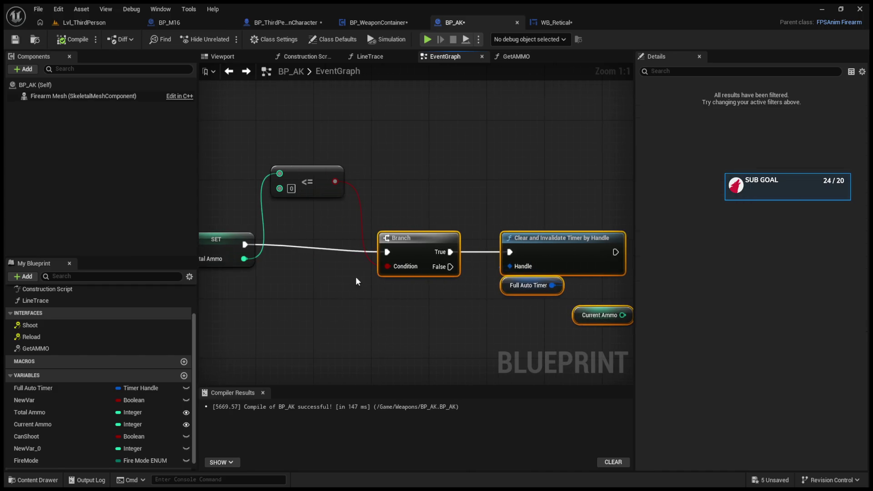
scroll(488, 269, down, 4)
scroll(344, 244, up, 4)
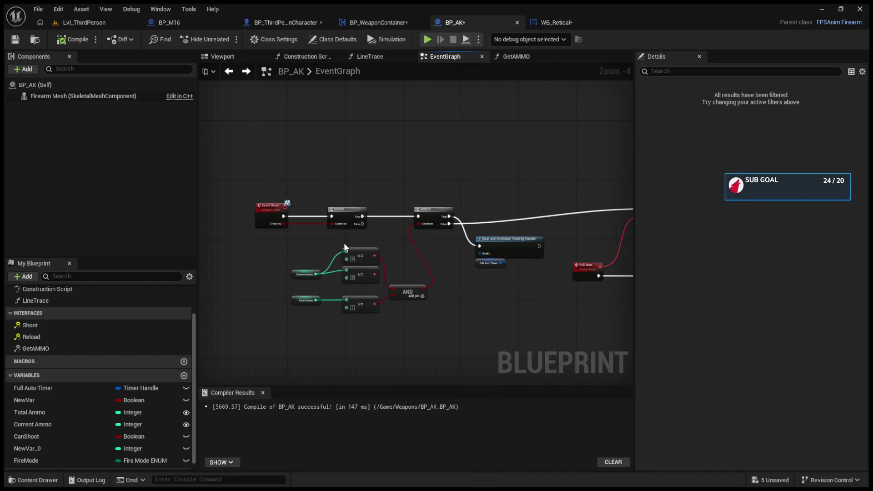
Add a breakpoint to the Clear and Invalidate Timer by Handle node
drag(344, 243, 380, 241)
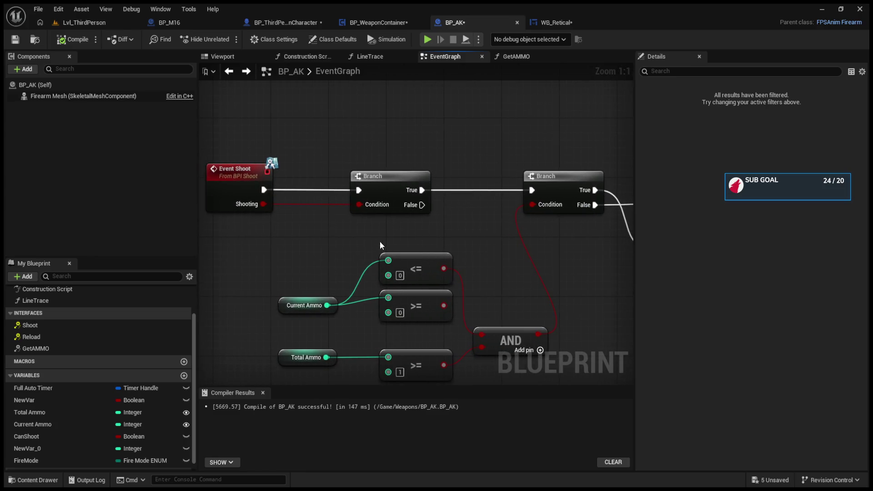
drag(486, 238, 351, 233)
drag(511, 224, 551, 278)
key(Delete)
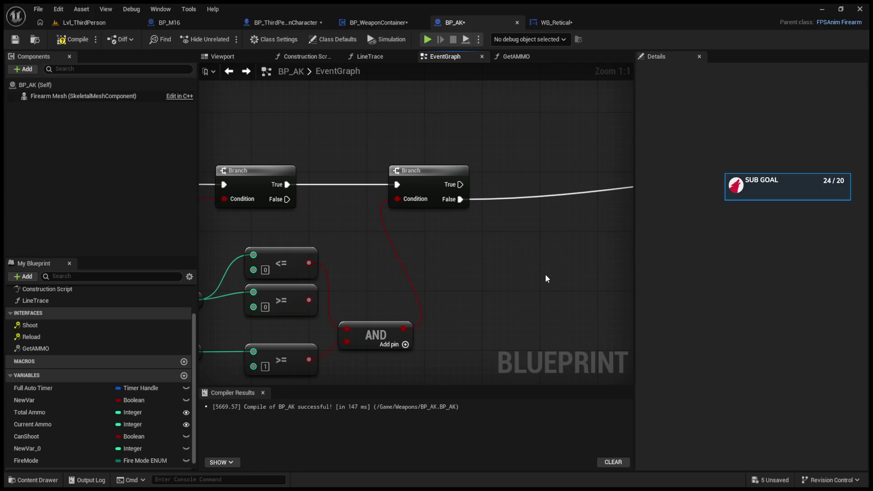
key(ctrl+z)
click(539, 242)
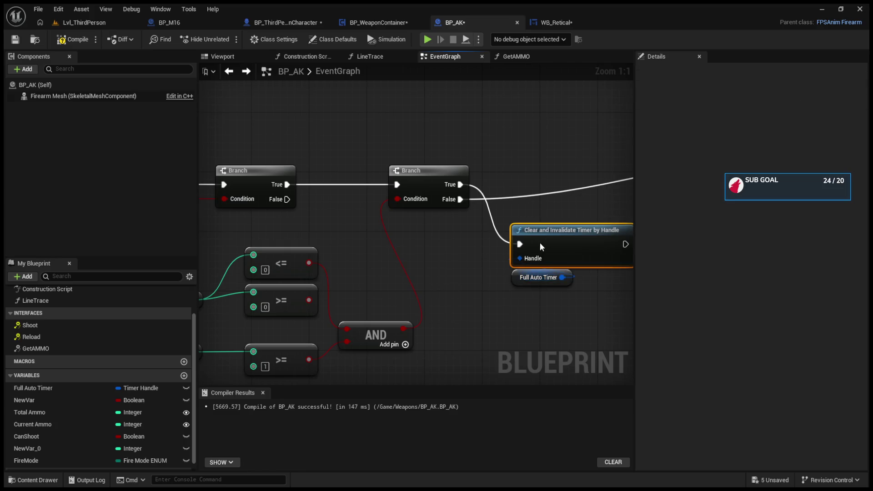
key(F9)
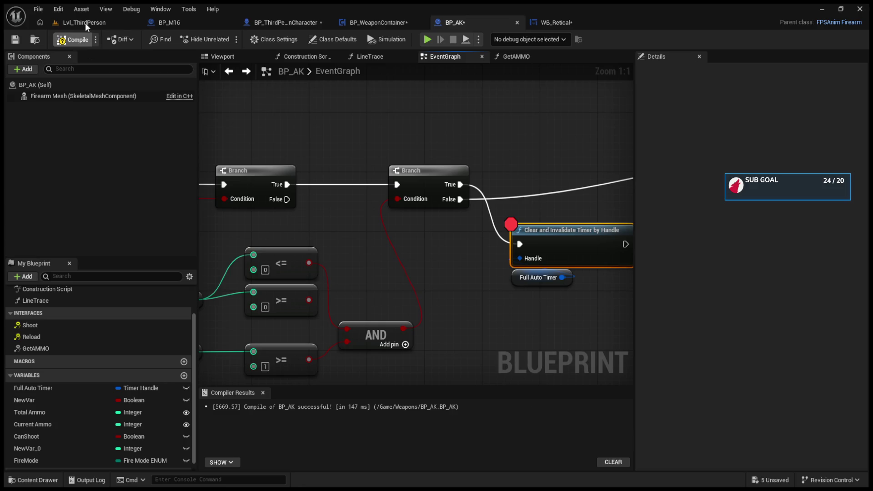
Fire the rifle full-auto while aiming upward in the running game, then stop
click(86, 23)
click(326, 139)
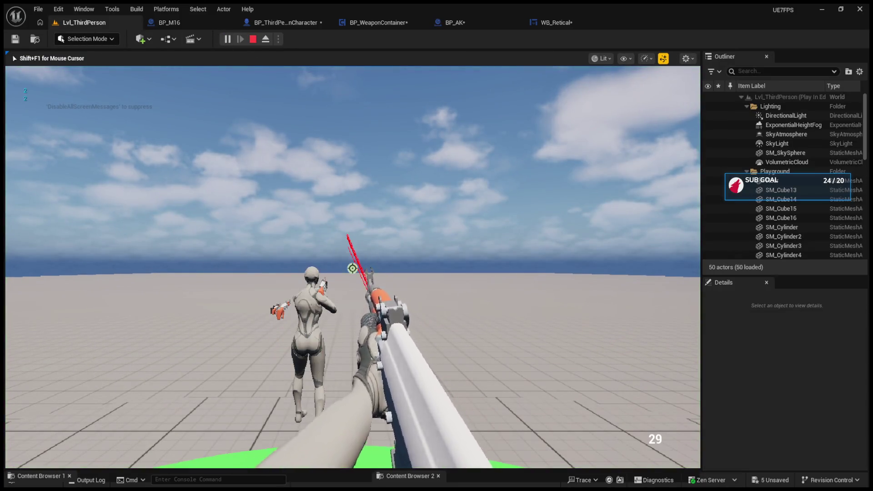
drag(353, 268, 353, 269)
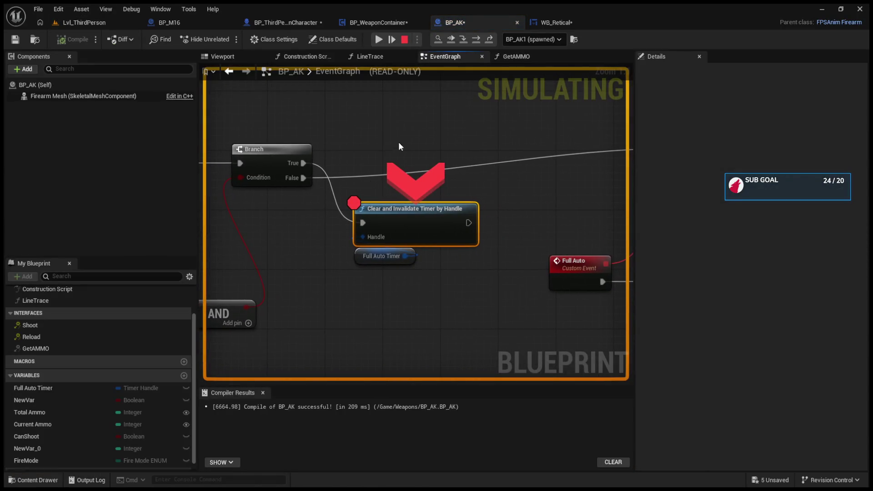
click(404, 40)
Spread out the >= nodes and wire the <= result into the second Branch's Condition
mouse_move(262, 285)
mouse_down()
mouse_move(532, 293)
mouse_move(261, 241)
mouse_up()
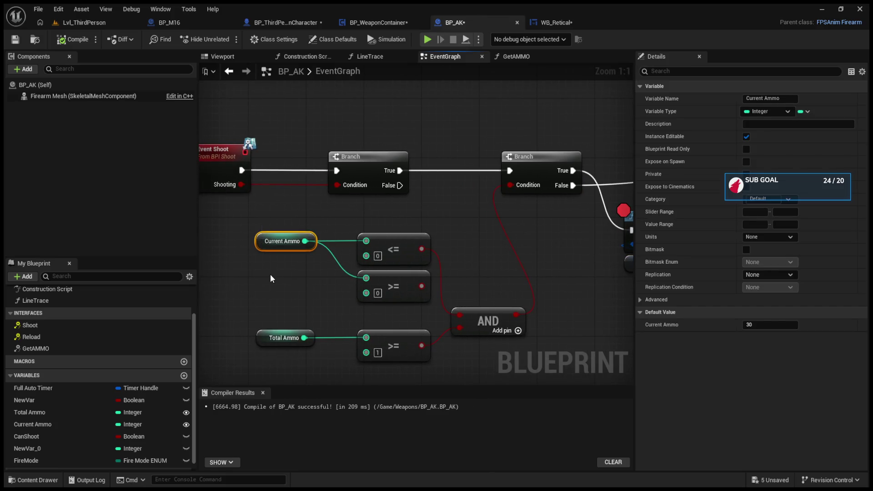
mouse_move(415, 339)
mouse_down()
mouse_move(349, 339)
mouse_move(378, 346)
mouse_up()
drag(395, 284, 280, 292)
drag(422, 249, 510, 185)
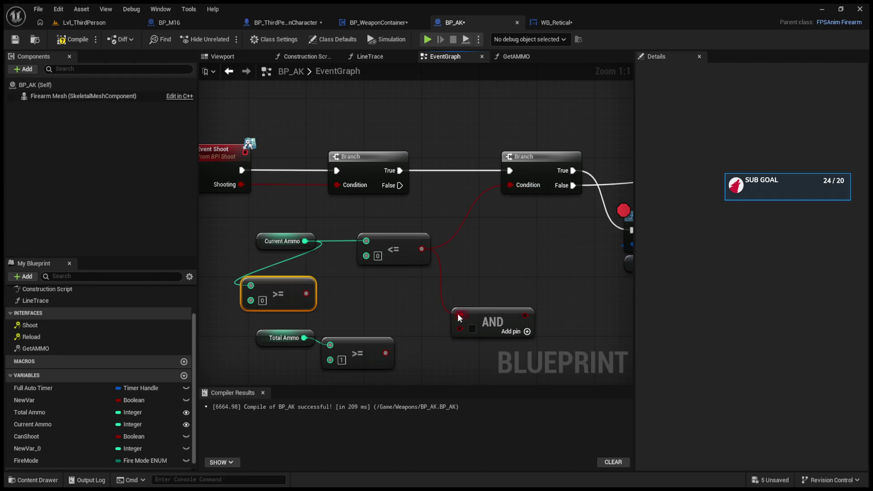
click(82, 22)
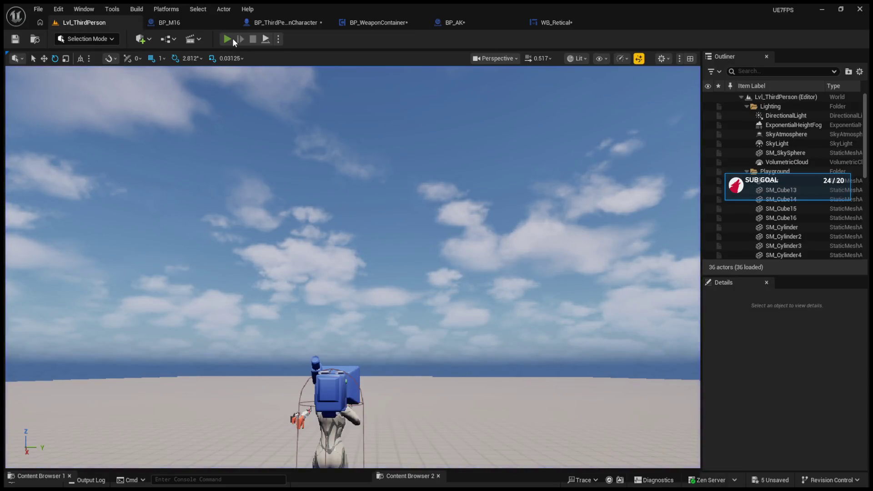
Run a play test that halts at the breakpoint, then tidy the >= and <= comparison nodes
click(227, 39)
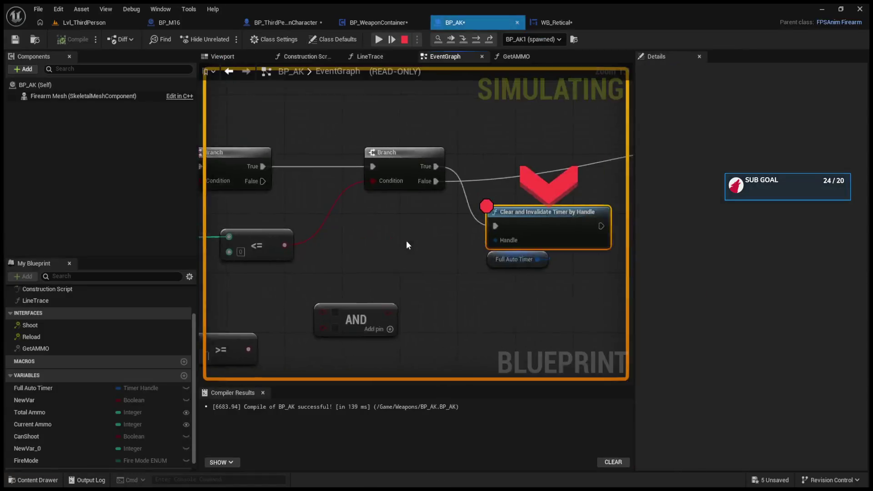
click(405, 40)
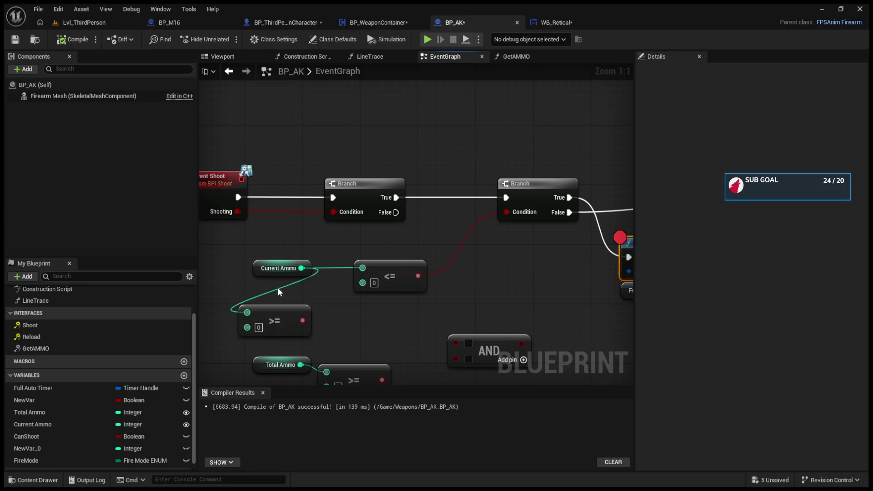
mouse_move(282, 315)
mouse_down()
mouse_move(268, 332)
mouse_move(323, 318)
mouse_move(324, 306)
mouse_up()
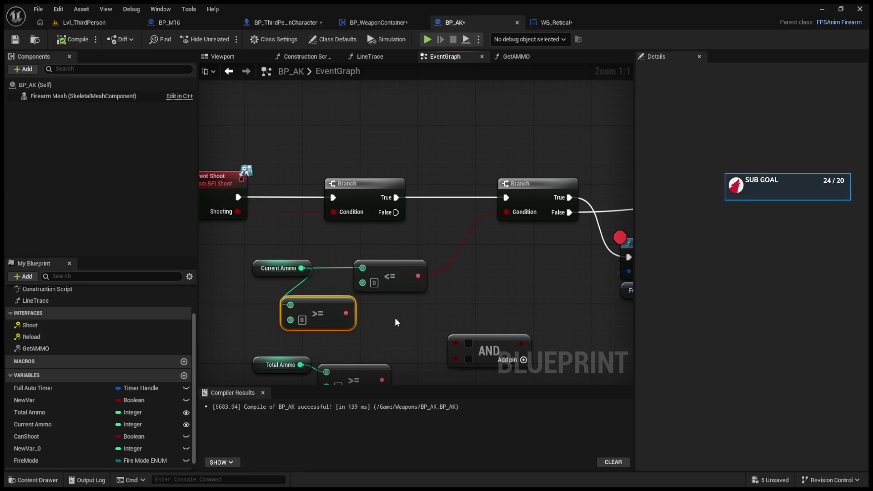
drag(314, 273, 350, 273)
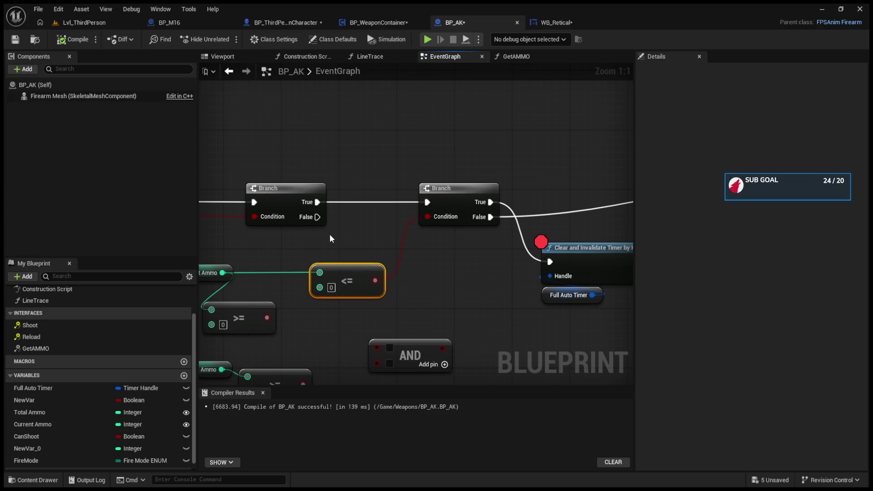
mouse_move(320, 221)
mouse_down()
mouse_move(405, 221)
mouse_move(186, 222)
mouse_up()
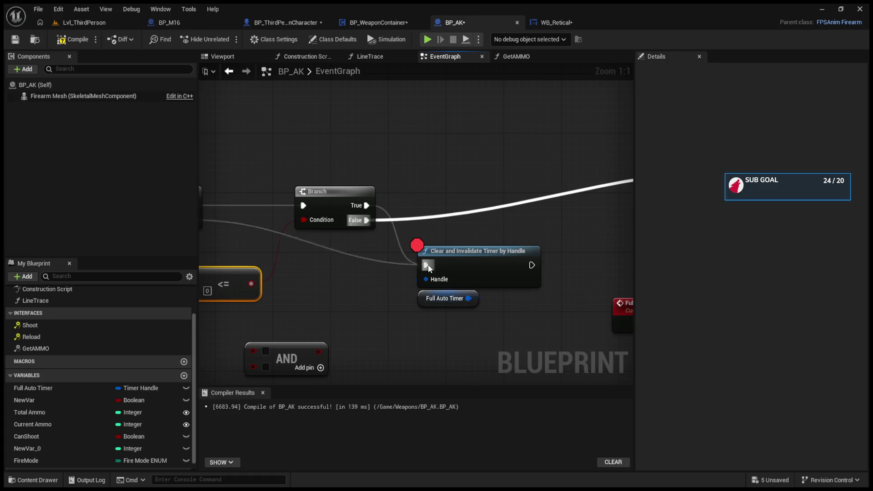
Recompile BP_AK, remove the timer-clearing breakpoint with F9, and simulate twice
click(73, 39)
click(470, 279)
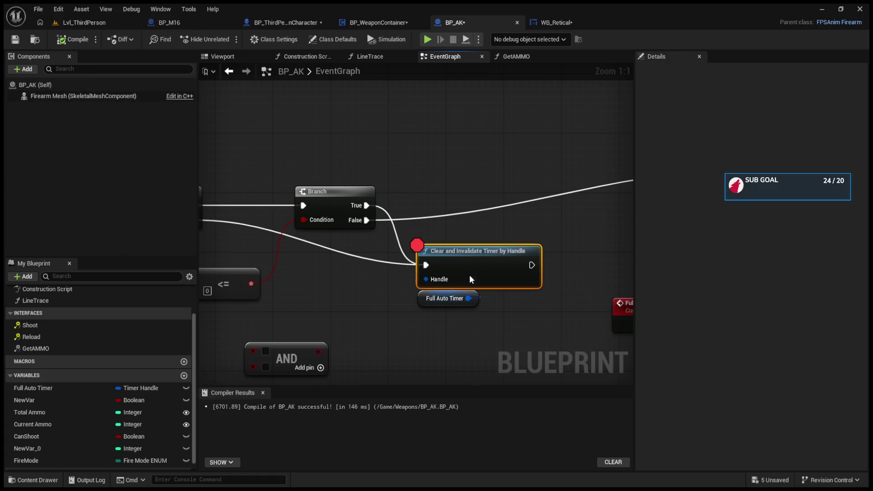
key(F9)
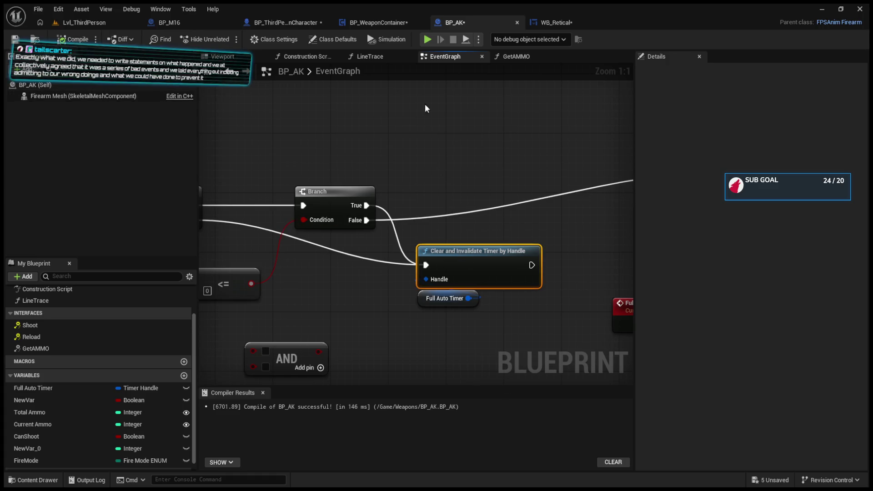
click(428, 40)
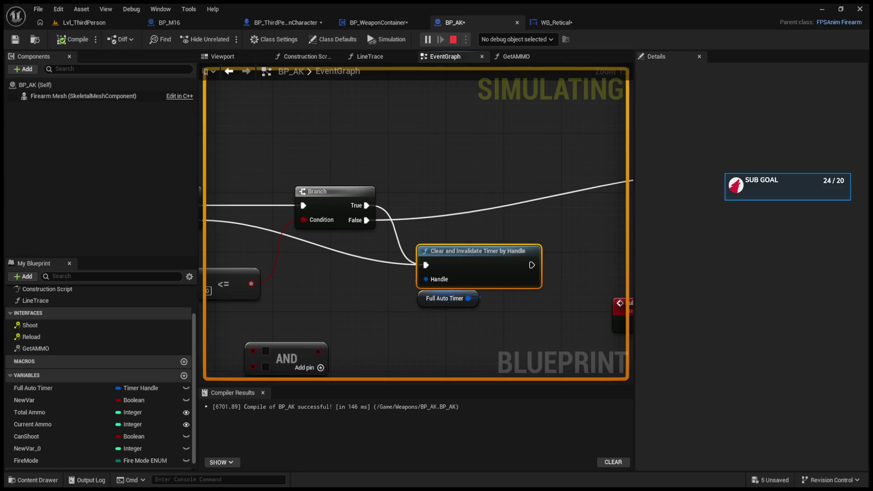
key(Escape)
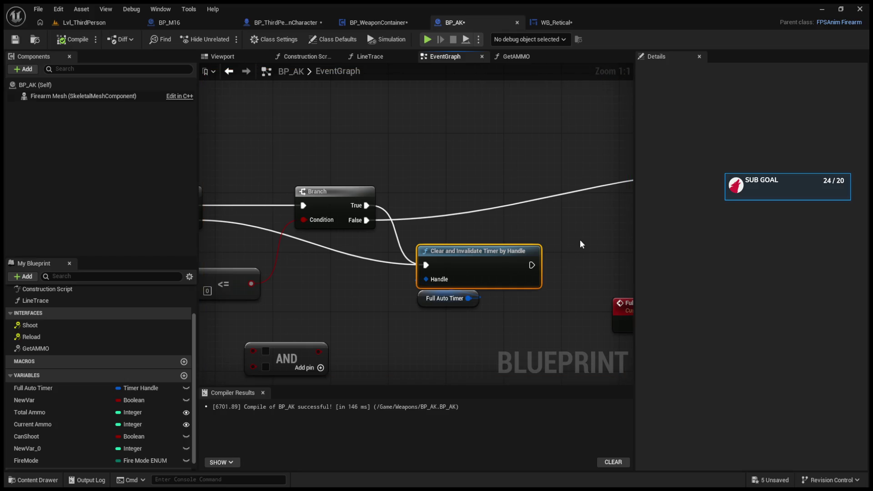
click(403, 43)
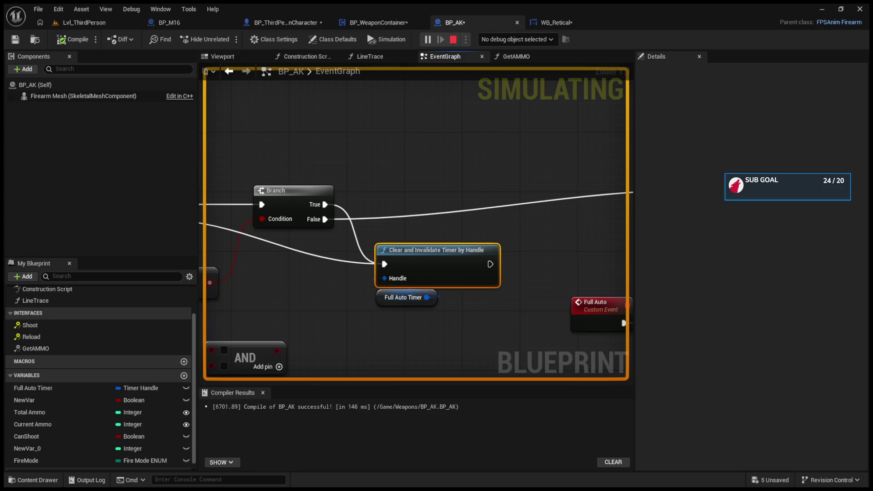
key(Escape)
mouse_move(335, 241)
mouse_down()
mouse_move(482, 238)
mouse_move(398, 267)
mouse_up()
Replace the <= check with an == comparison from Current Ammo feeding the second Branch
drag(341, 299, 355, 306)
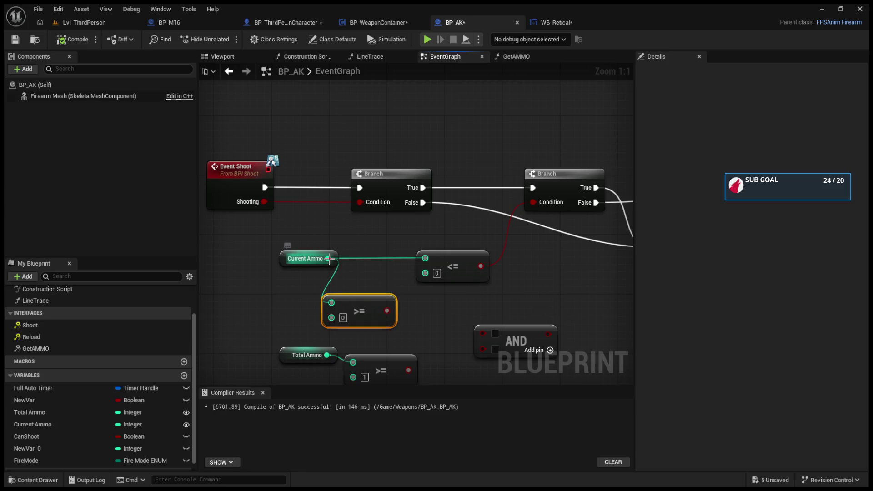
drag(328, 258, 369, 245)
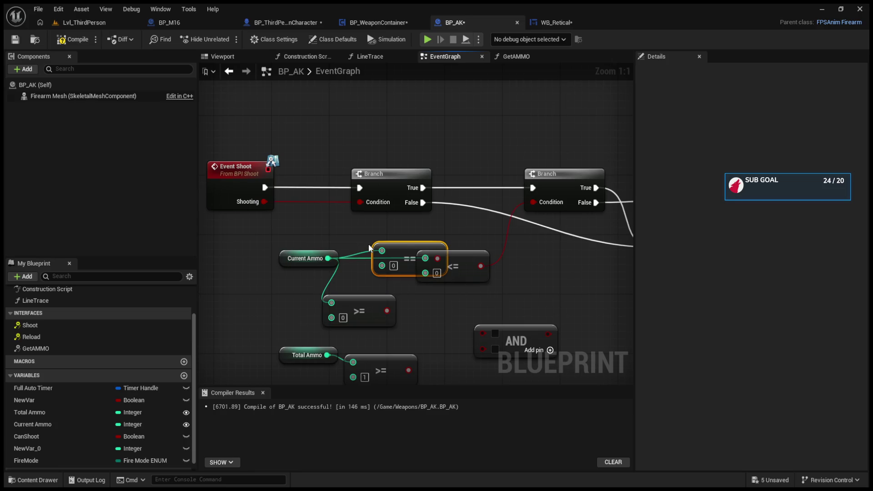
click(470, 252)
key(Delete)
mouse_move(438, 258)
mouse_down()
mouse_move(544, 216)
mouse_move(559, 219)
mouse_move(441, 248)
mouse_move(321, 245)
mouse_up()
drag(539, 244, 343, 234)
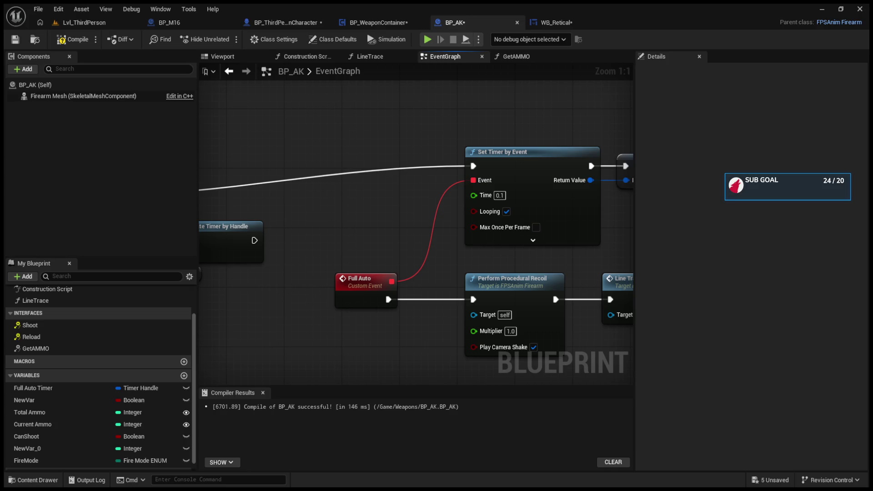
click(84, 22)
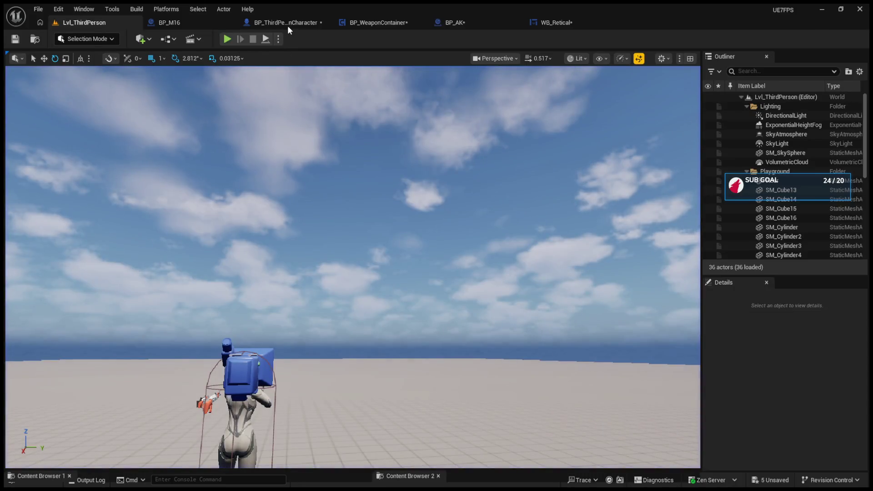
In BP_AK, locate the check after SET Total Ammo and delete its <= node
click(287, 24)
click(451, 22)
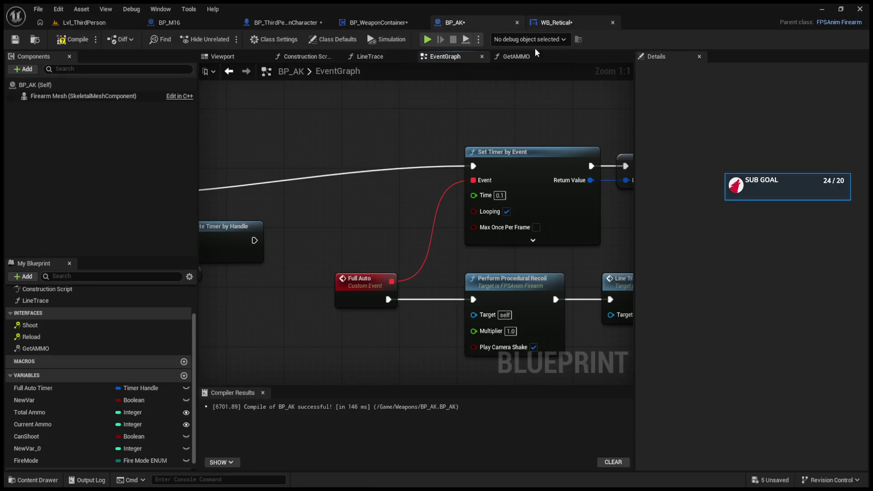
scroll(354, 185, down, 5)
scroll(385, 249, up, 5)
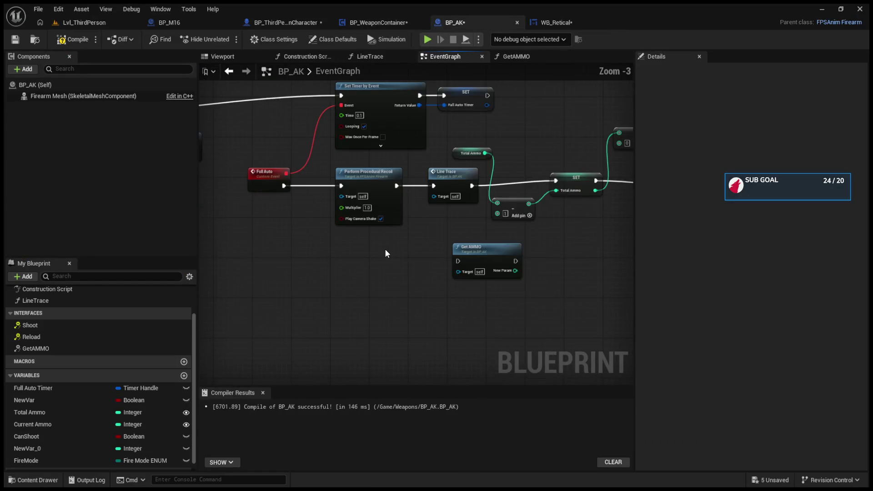
drag(477, 270, 297, 279)
click(478, 204)
mouse_move(479, 203)
mouse_down()
mouse_move(264, 203)
mouse_move(492, 204)
mouse_move(632, 225)
mouse_up()
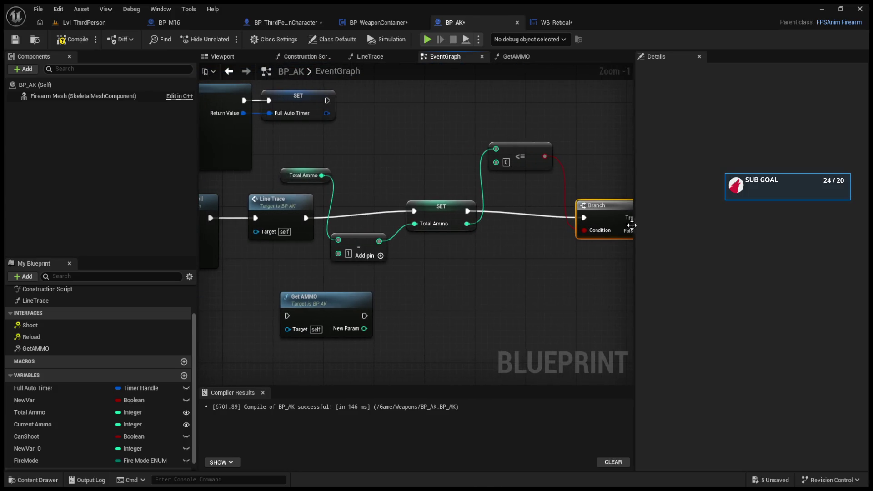
click(426, 219)
mouse_move(426, 219)
mouse_down()
mouse_move(417, 227)
mouse_move(526, 239)
mouse_move(345, 230)
mouse_up()
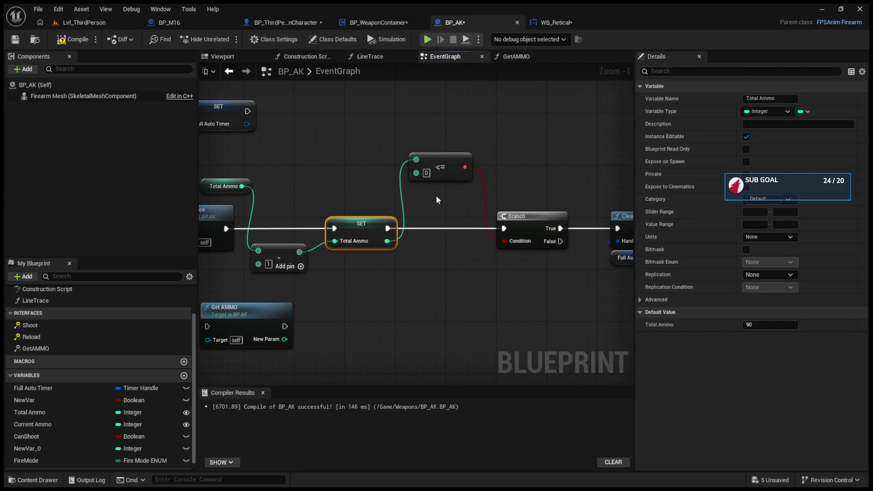
click(453, 158)
key(Delete)
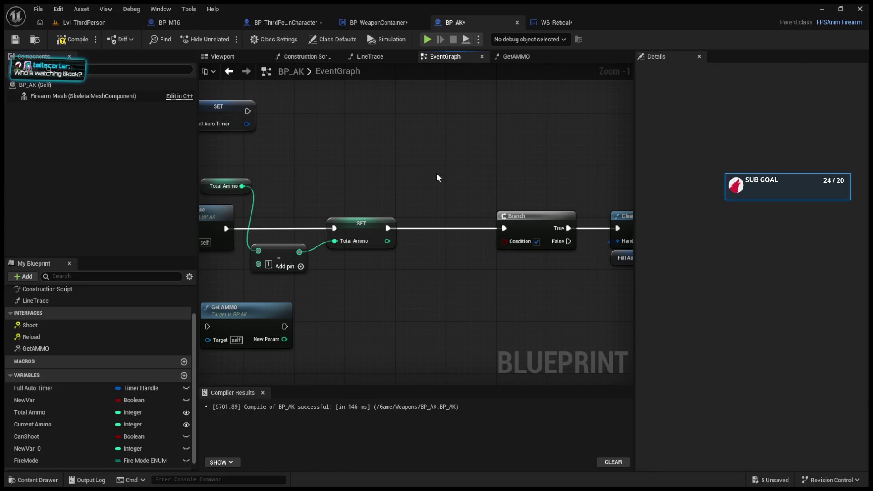
Feed the updated Total Ammo into a new == comparison, then play from the level
drag(391, 241, 414, 190)
drag(414, 192, 504, 241)
click(88, 24)
key(alt+p)
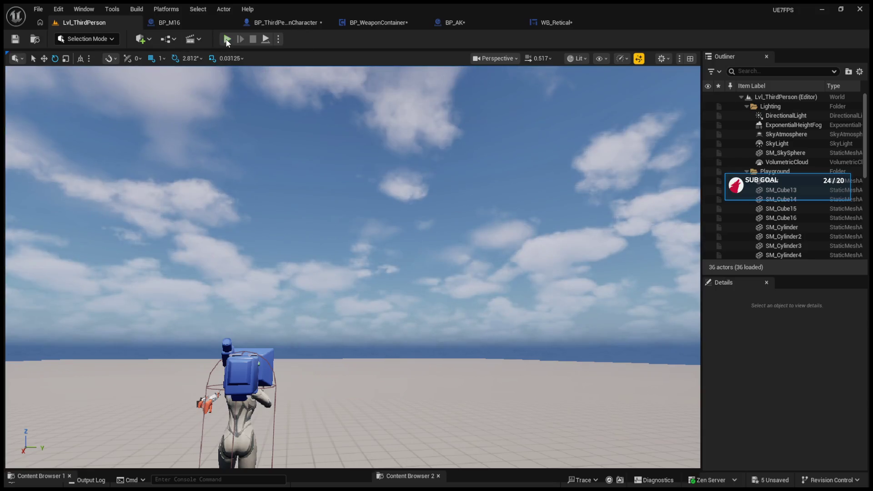
Fire and aim the rifle in full auto until ammo drops to 8, then stop the test
click(352, 268)
click(353, 269)
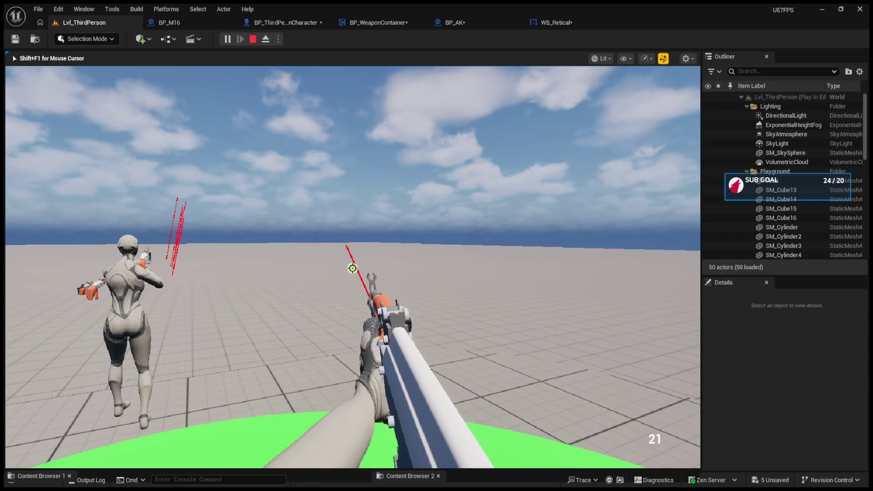
click(352, 268)
right_click(352, 268)
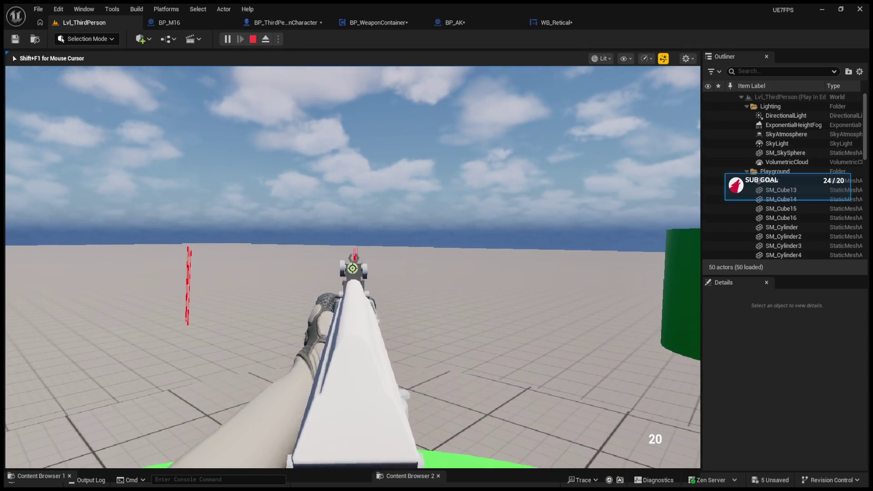
right_click(353, 269)
click(352, 269)
click(353, 268)
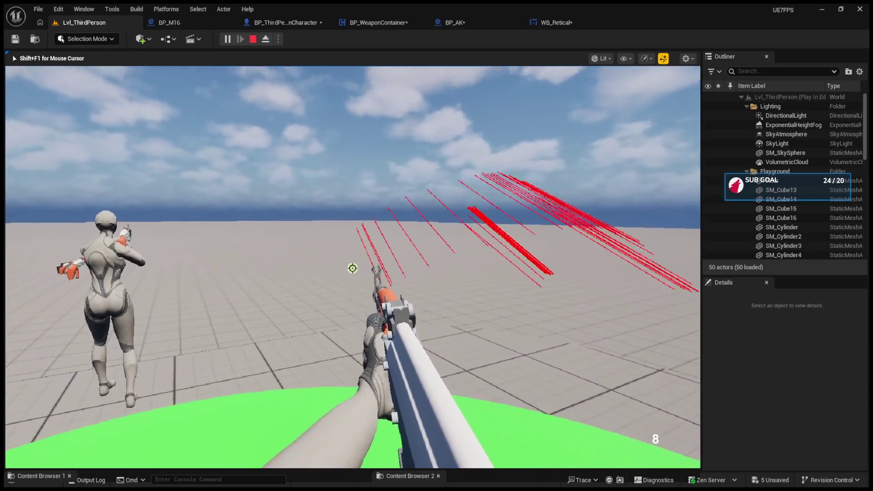
key(Escape)
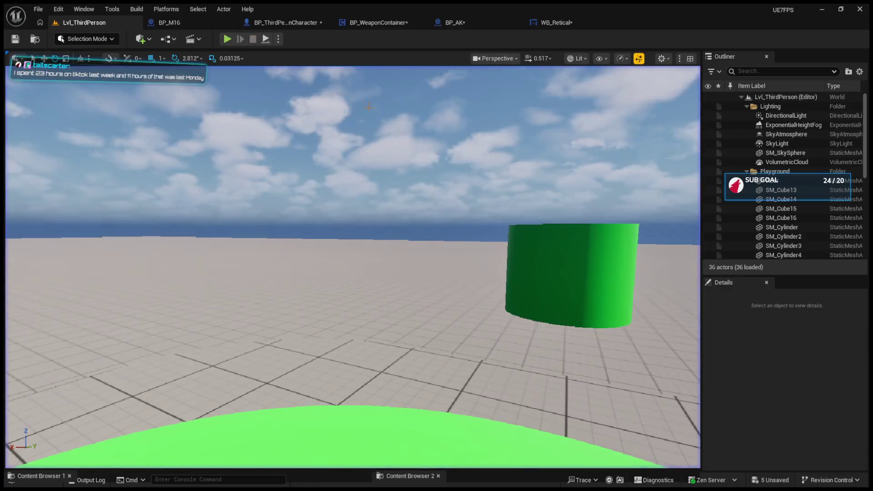
click(248, 23)
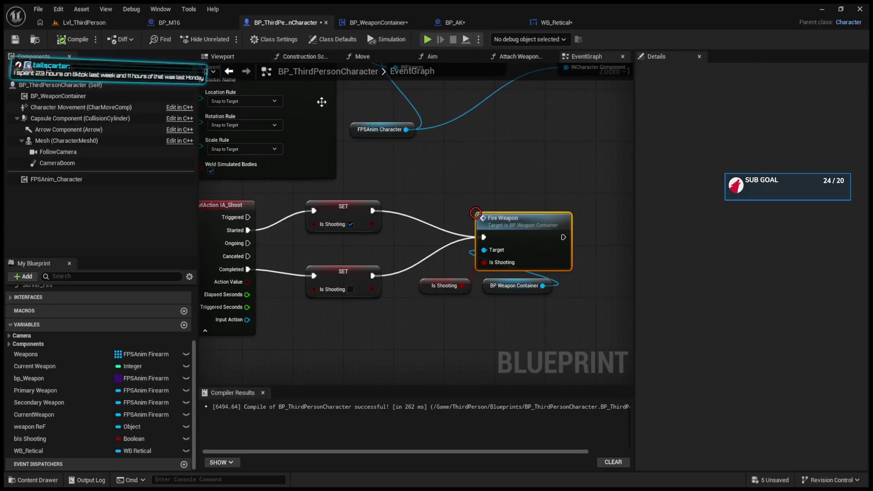
Pan BP_AK's EventGraph to inspect the Branch, comparison and Full Auto timer nodes
click(465, 20)
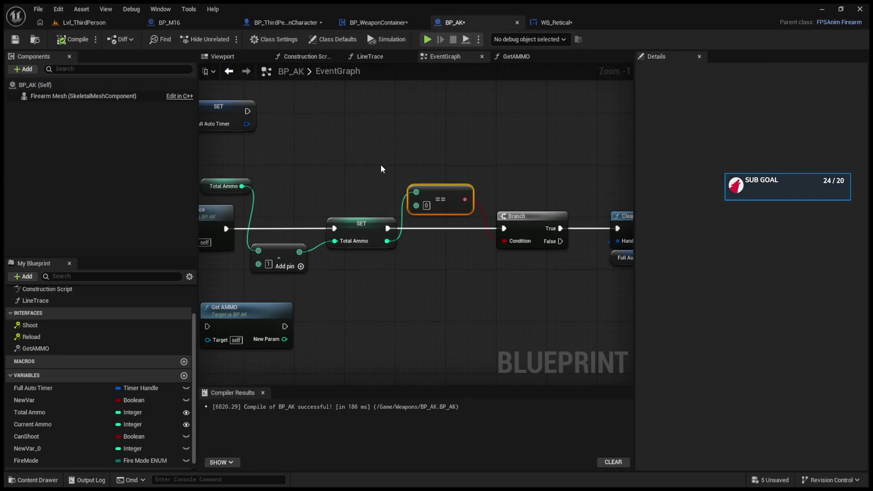
scroll(335, 179, down, 2)
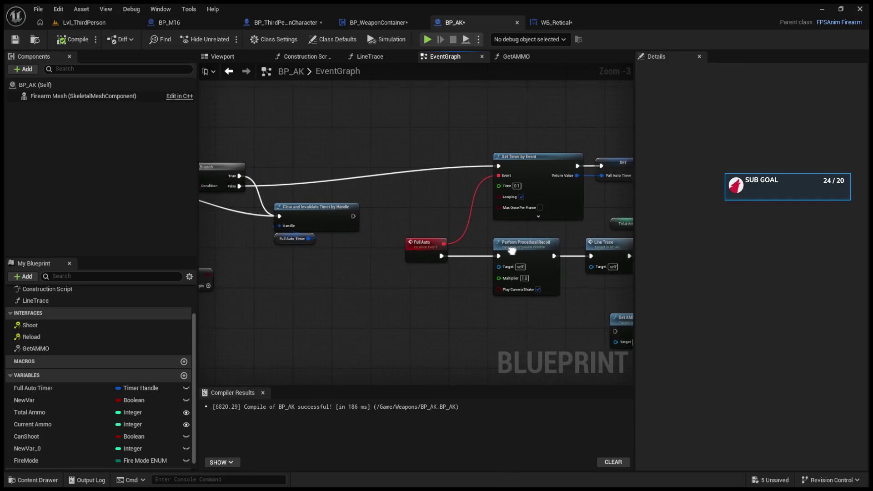
drag(316, 245, 484, 250)
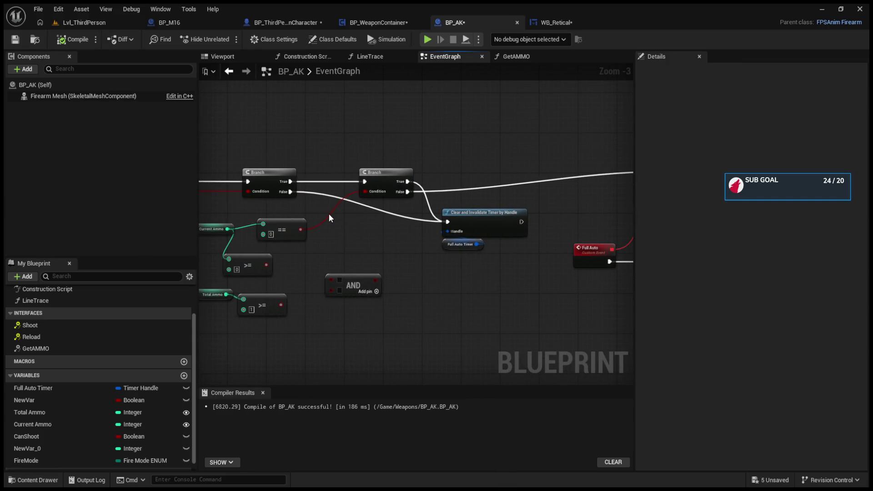
mouse_move(328, 213)
mouse_down()
mouse_move(363, 250)
mouse_move(279, 250)
mouse_up()
scroll(499, 257, up, 3)
scroll(498, 256, down, 4)
scroll(499, 256, up, 1)
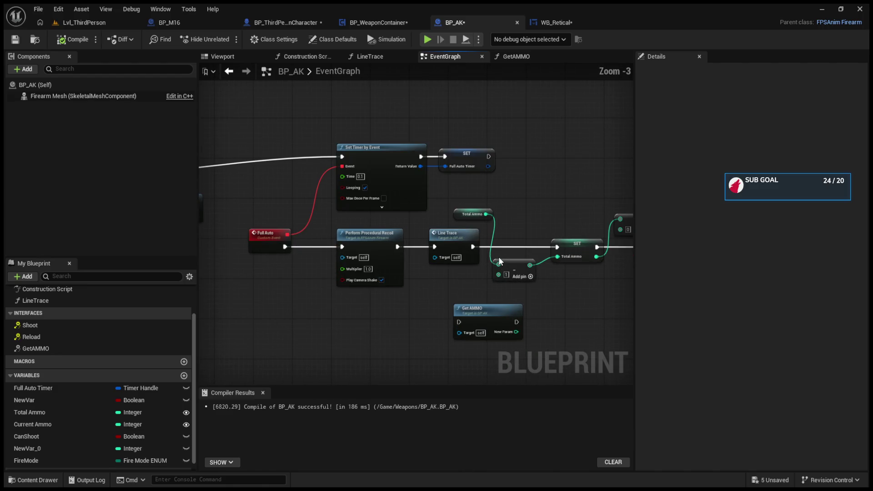
scroll(587, 268, down, 3)
scroll(437, 255, up, 4)
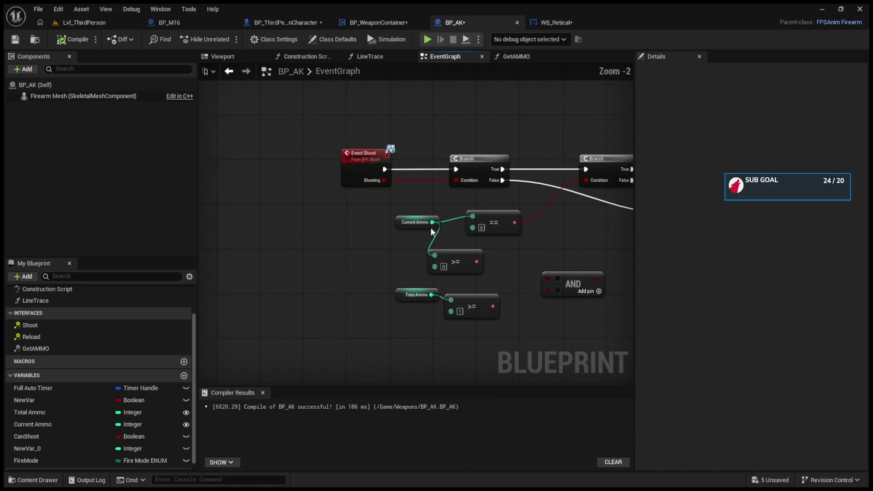
Move Event Shoot, the Current Ammo getter and the >= node further left
drag(353, 165, 270, 168)
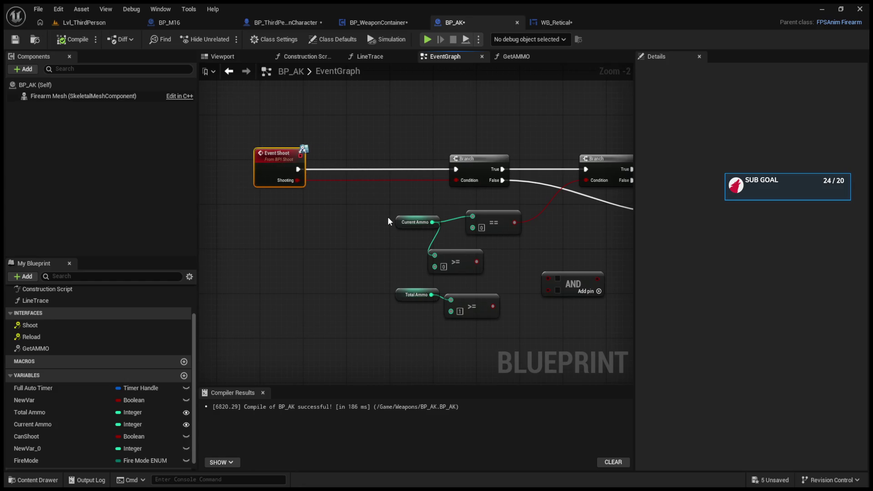
drag(404, 222, 304, 258)
mouse_move(477, 255)
mouse_down()
mouse_move(438, 253)
mouse_move(482, 255)
mouse_up()
mouse_move(628, 255)
mouse_down()
mouse_move(279, 257)
mouse_move(201, 248)
mouse_move(201, 215)
mouse_up()
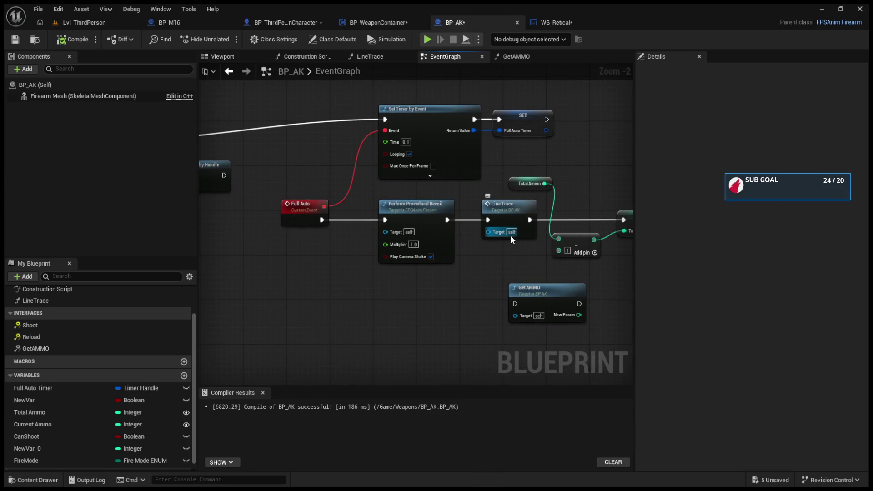
mouse_move(503, 235)
mouse_down()
mouse_move(377, 245)
mouse_move(221, 239)
mouse_move(451, 232)
mouse_move(553, 240)
mouse_move(415, 232)
mouse_up()
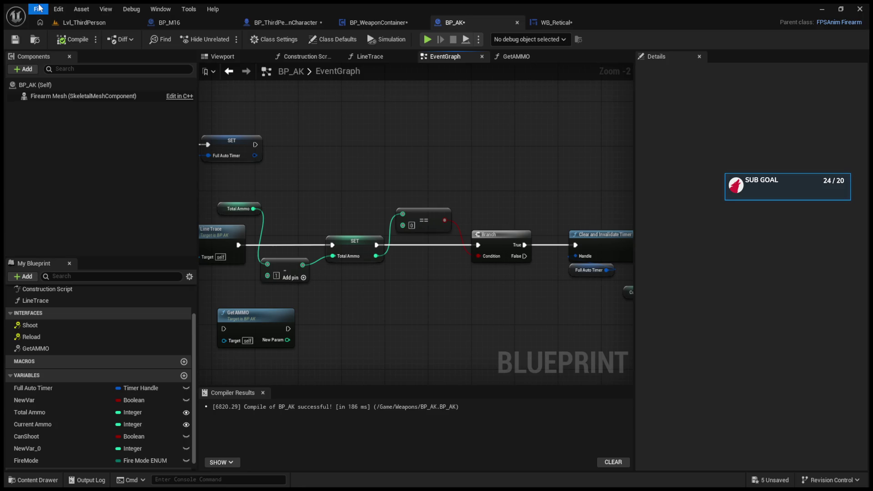
Save all open assets with Ctrl+Shift+S
key(ctrl+shift+s)
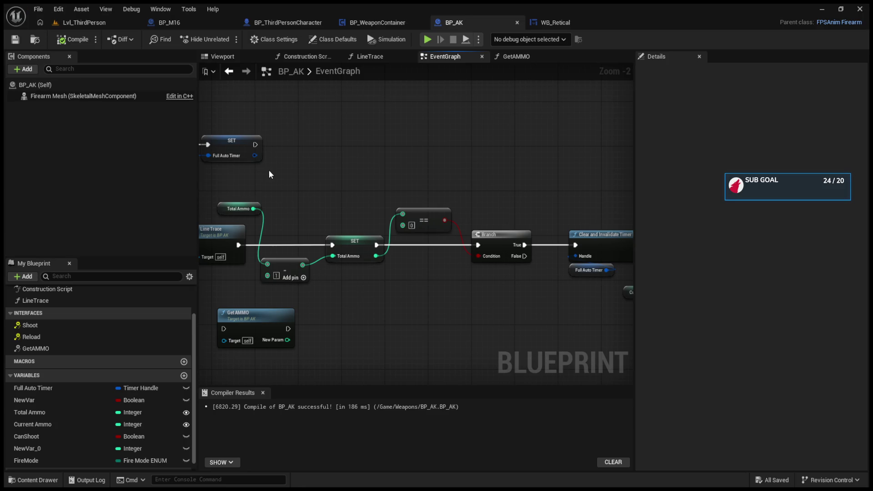
scroll(273, 173, down, 6)
scroll(429, 249, up, 2)
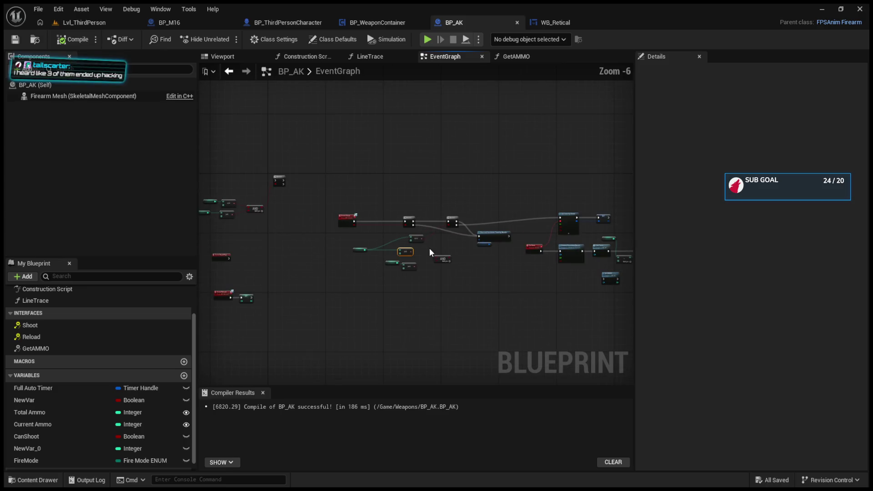
scroll(351, 231, up, 3)
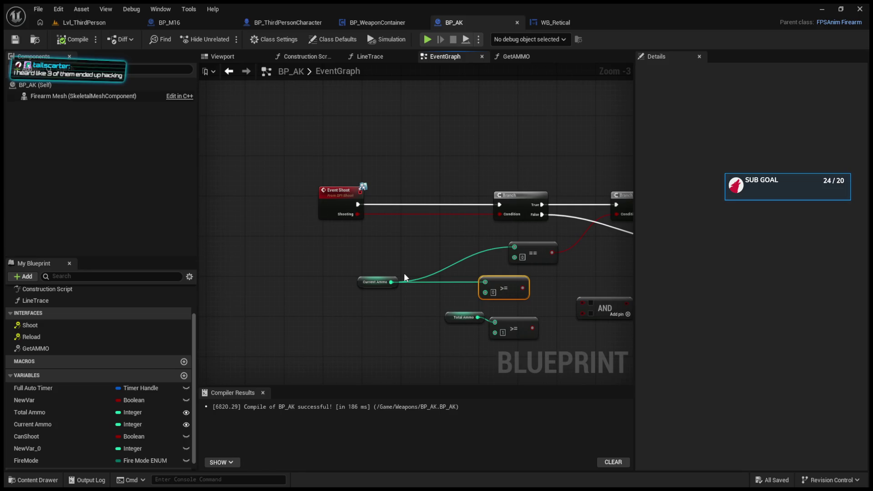
Play-test the level briefly, then return to BP_ThirdPersonCharacter's EventGraph
key(alt+p)
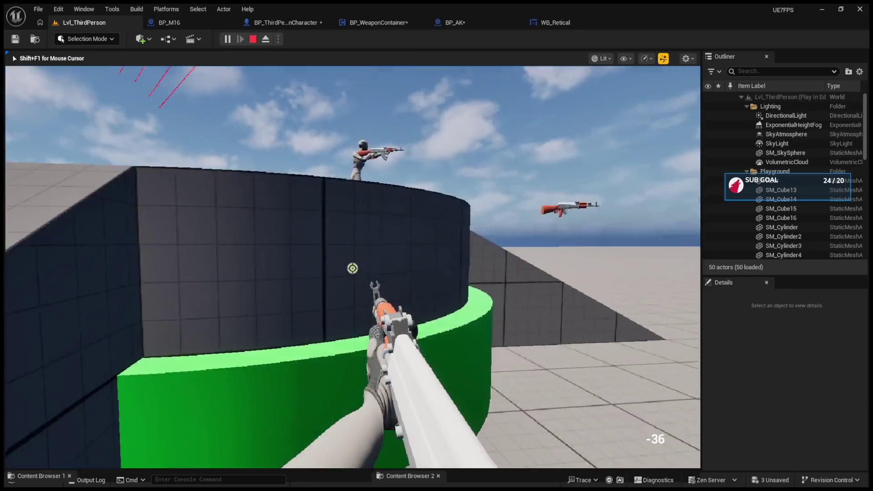
key(w)
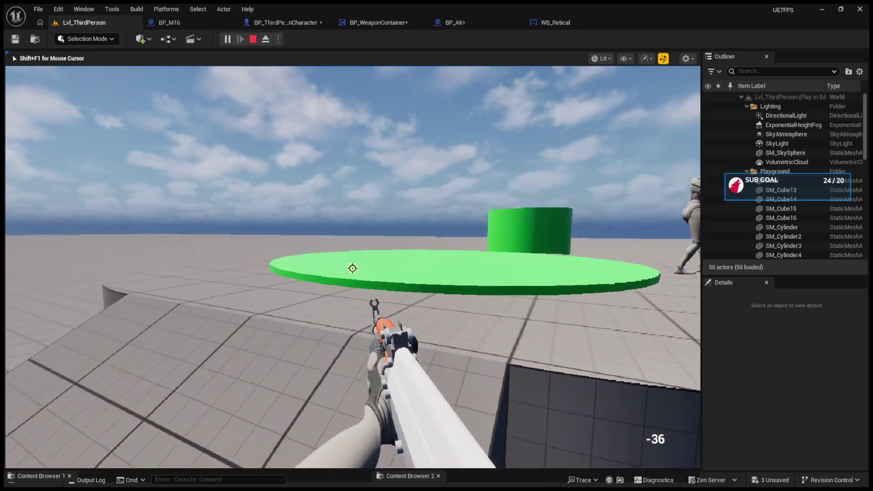
key(Escape)
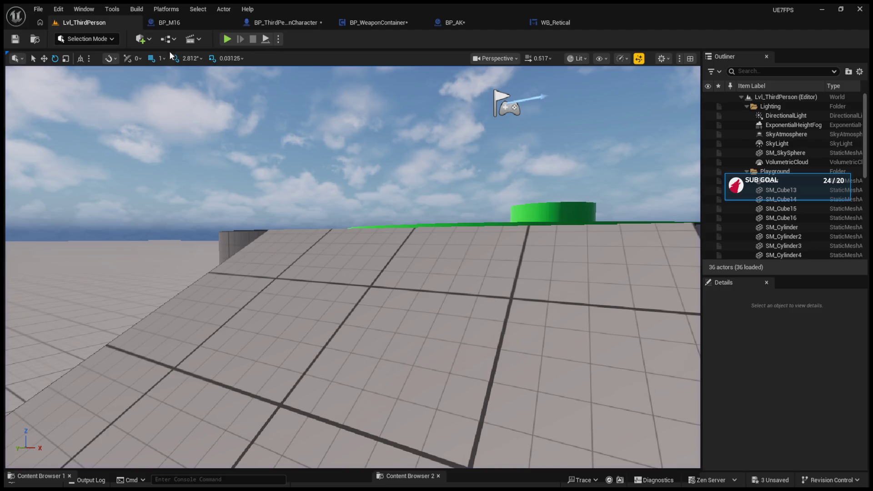
click(170, 27)
click(246, 27)
mouse_move(386, 203)
mouse_down()
mouse_move(472, 226)
mouse_move(450, 226)
mouse_up()
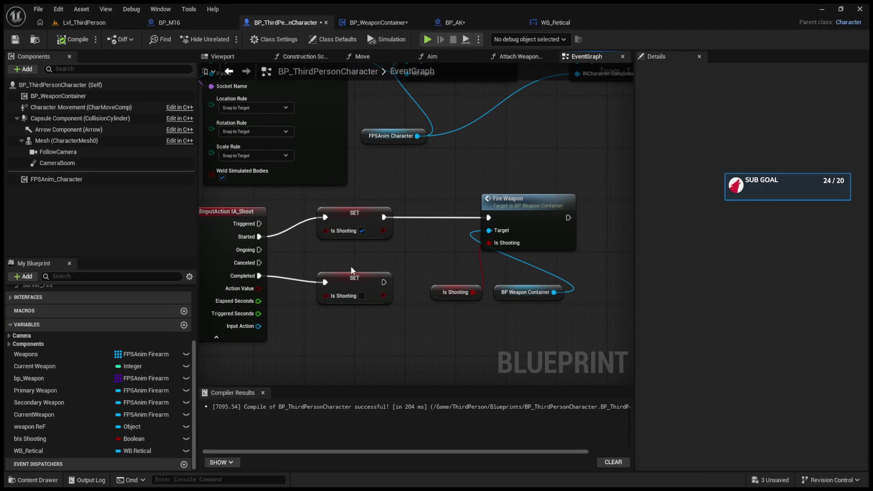
Drive the Is Shooting-false SET from IA_Shoot's Canceled instead of Completed, compile, and play
drag(352, 282, 352, 275)
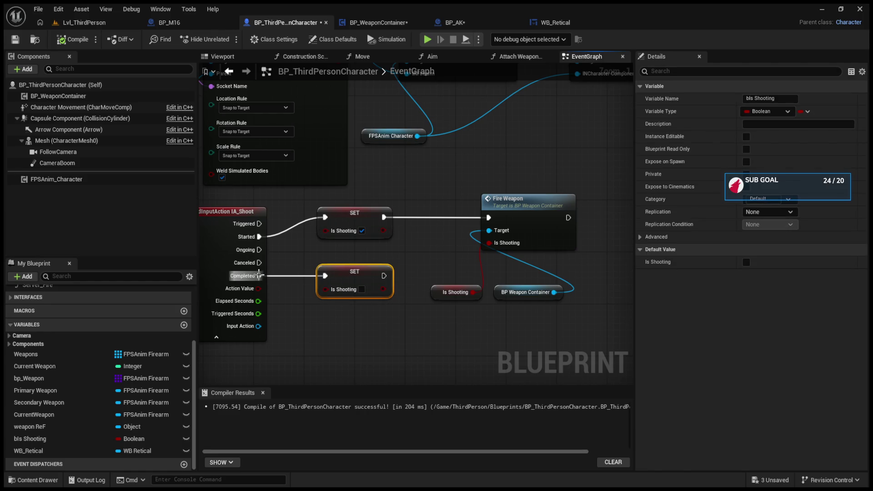
drag(259, 276, 259, 263)
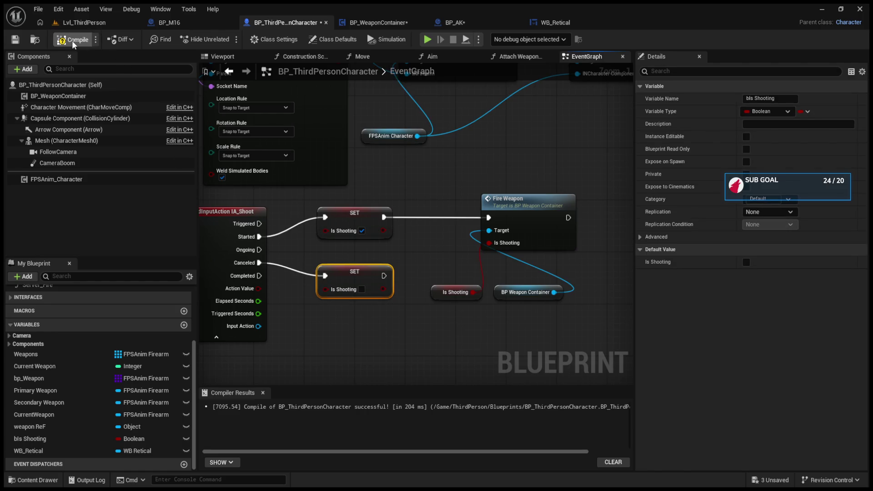
click(84, 22)
click(228, 39)
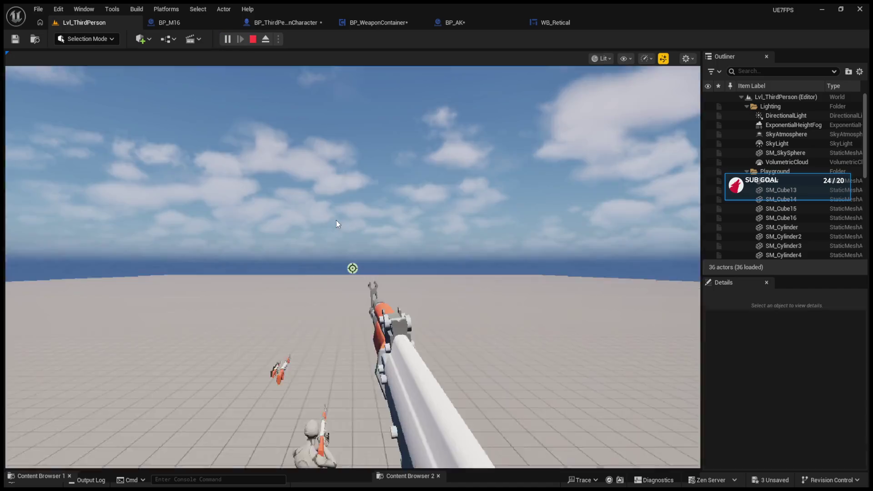
Fire the AK in full auto while looking around, draining ammo from 10 to -76, then stop
click(370, 292)
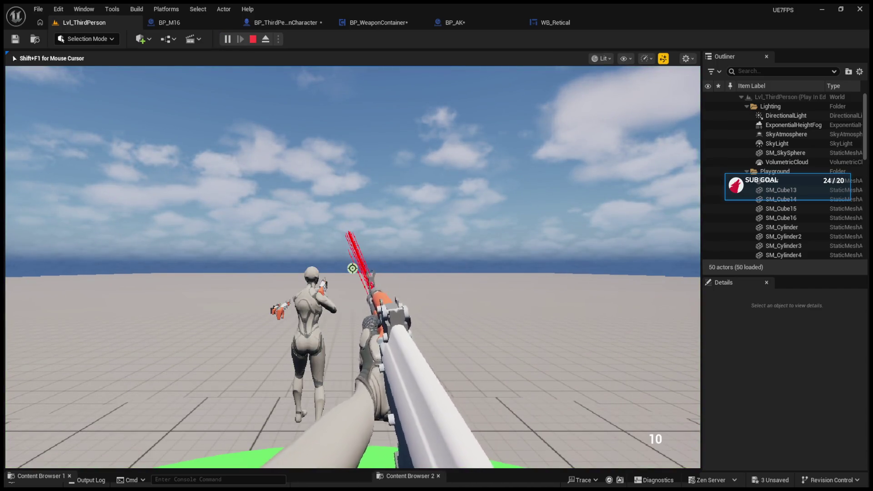
drag(352, 269, 353, 269)
key(Escape)
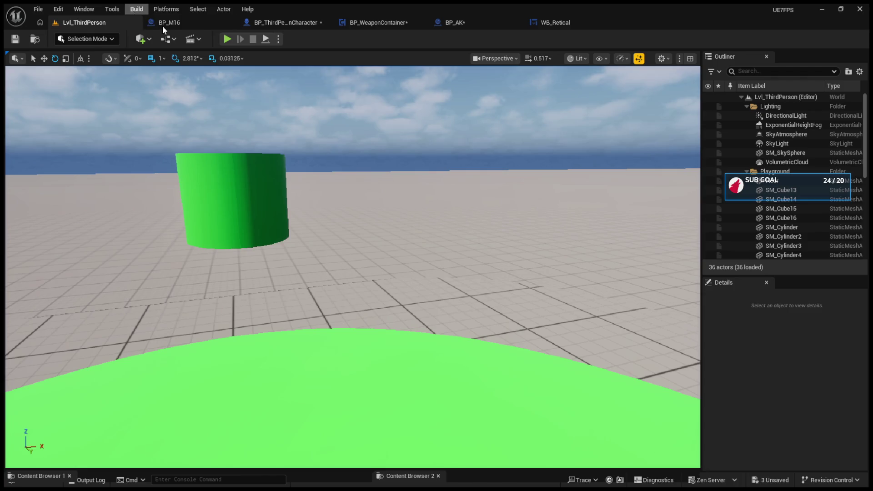
Browse the BP_M16, BP_WeaponContainer, BP_AK, WB_Retical and BP_ThirdPersonCharacter tabs
click(163, 22)
click(362, 23)
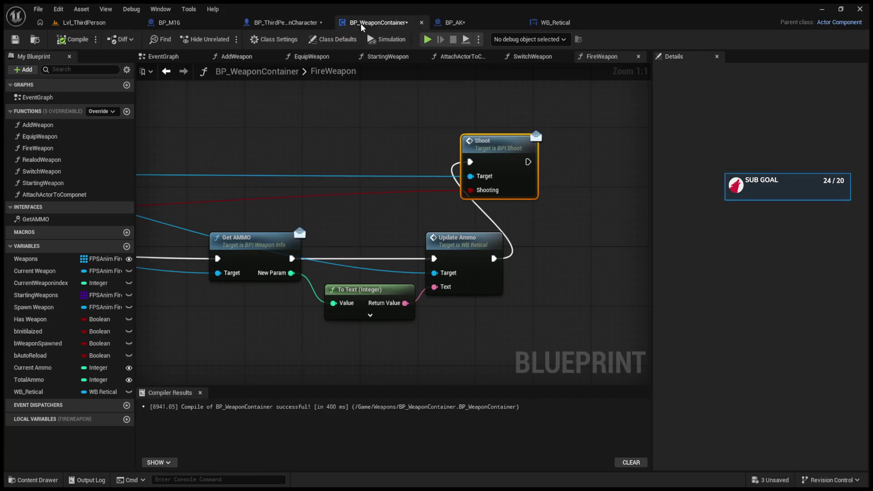
click(453, 23)
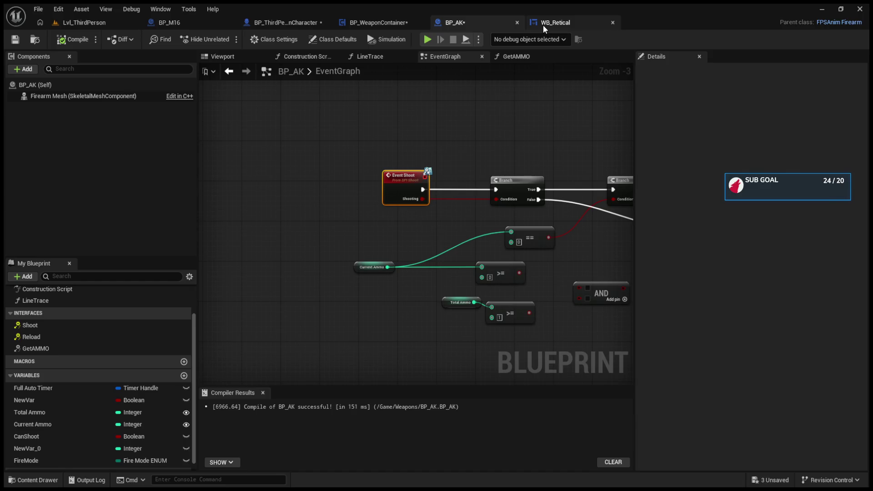
click(543, 26)
click(282, 23)
Disconnect the upper SET node from Fire Weapon and open the FireWeapon function graph
alt+click(384, 217)
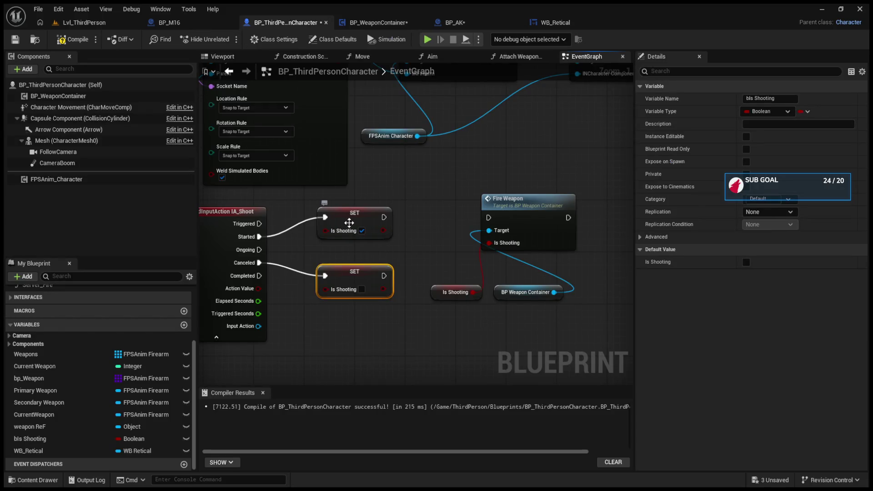
click(499, 206)
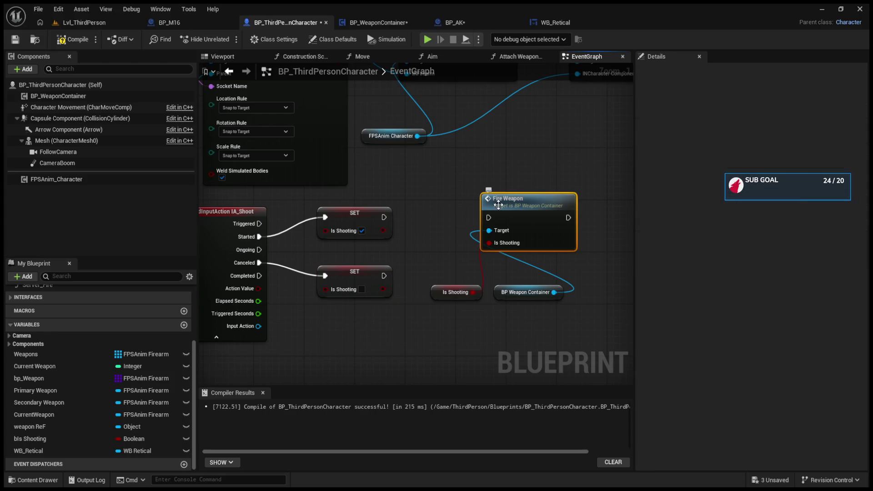
double_click(499, 205)
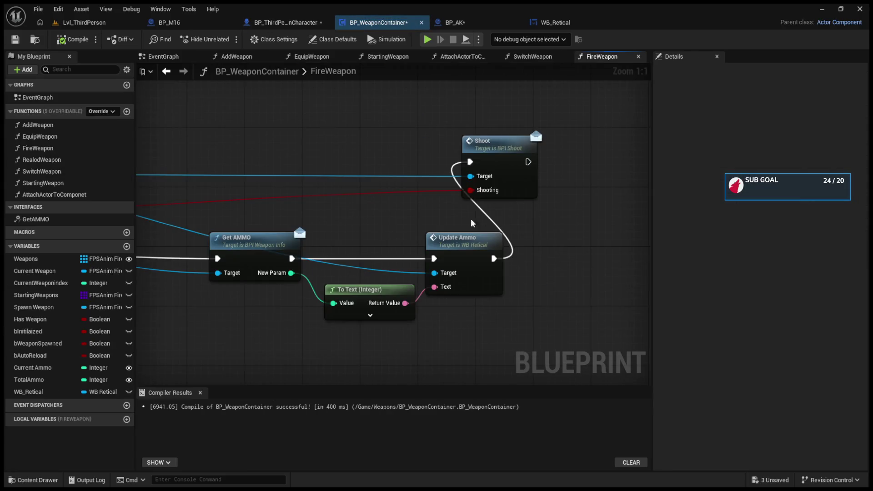
scroll(566, 242, up, 2)
Move Get AMMO, To Text and Update Ammo left, then open BPI_Shoot's Shoot function
click(566, 241)
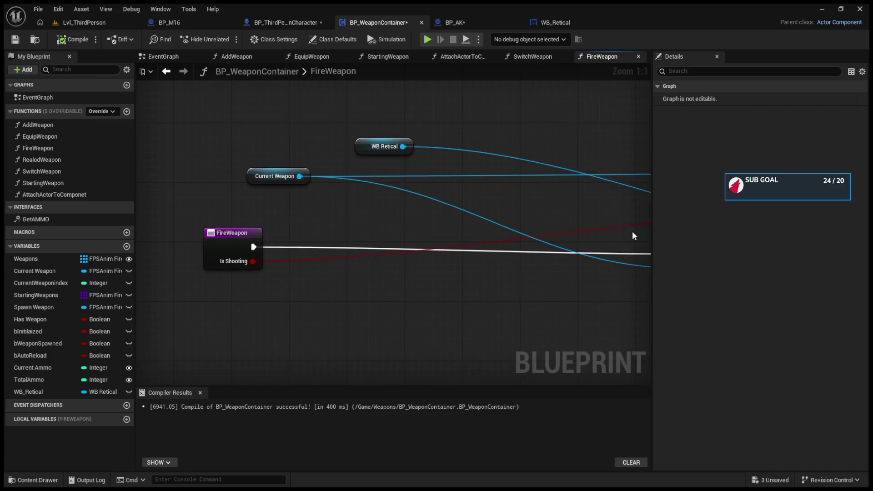
mouse_move(555, 235)
mouse_down()
mouse_move(325, 270)
mouse_move(273, 225)
mouse_move(285, 224)
mouse_up()
drag(571, 258, 286, 258)
drag(613, 226, 337, 234)
click(507, 133)
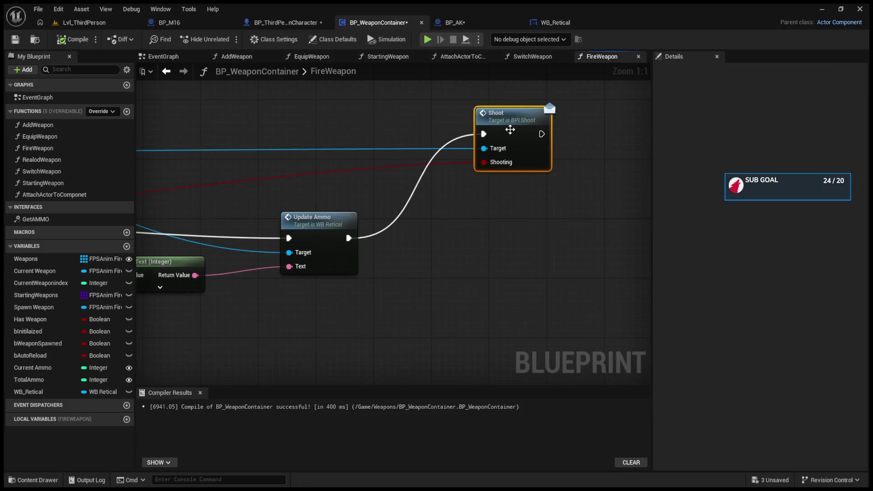
double_click(508, 133)
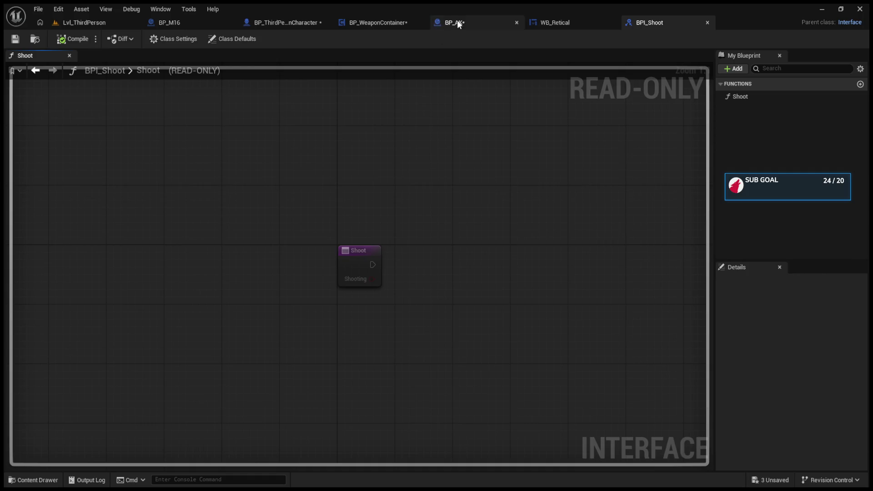
Reconnect Event Shoot and Shooting to BP_AK's first Branch, with its False clearing the timer
click(458, 21)
scroll(416, 198, up, 3)
alt+click(423, 186)
alt+click(424, 199)
mouse_move(423, 198)
mouse_down()
mouse_move(347, 230)
mouse_move(394, 136)
mouse_up()
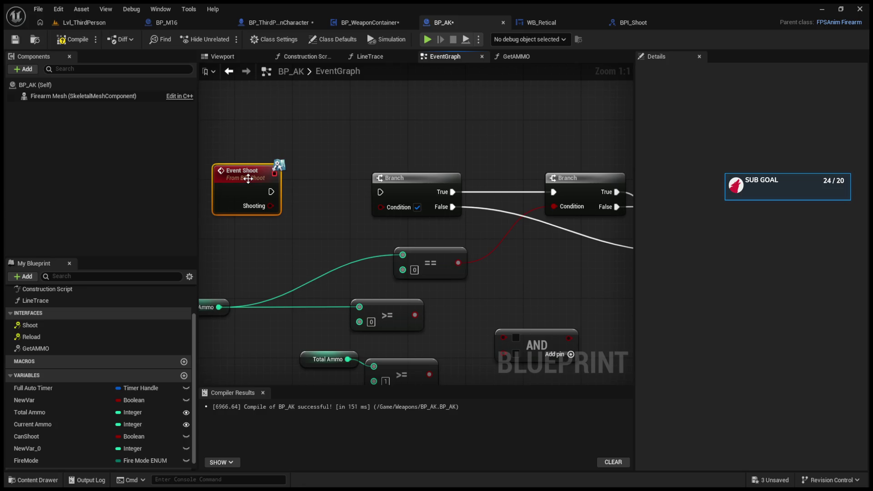
mouse_move(342, 189)
mouse_down()
mouse_move(294, 245)
mouse_move(311, 283)
mouse_move(279, 237)
mouse_move(409, 226)
mouse_up()
drag(313, 240, 409, 241)
mouse_move(478, 249)
mouse_down()
mouse_move(265, 234)
mouse_move(492, 272)
mouse_up()
alt+click(494, 271)
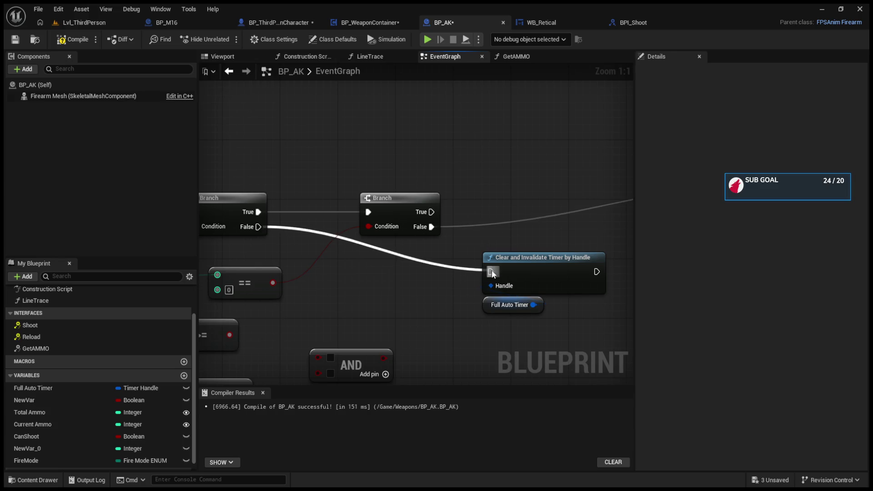
Duplicate the Full Auto Timer Clear and Invalidate node and wire the second Branch's True to it
mouse_move(416, 275)
mouse_down()
mouse_move(457, 261)
mouse_move(418, 258)
mouse_move(473, 315)
mouse_up()
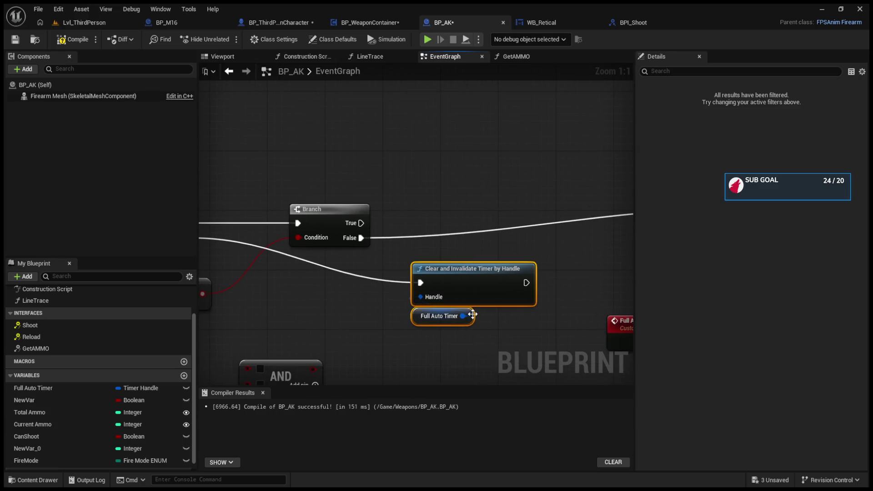
key(ctrl+v)
drag(361, 249, 456, 182)
click(465, 300)
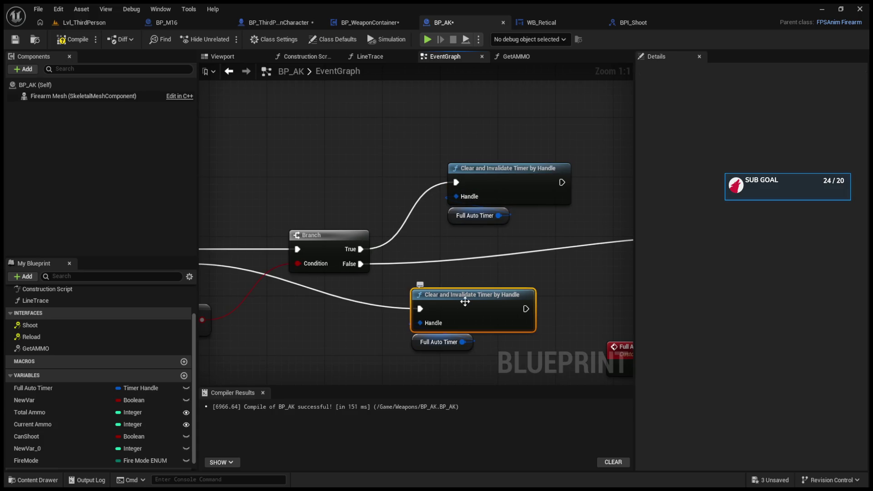
click(86, 23)
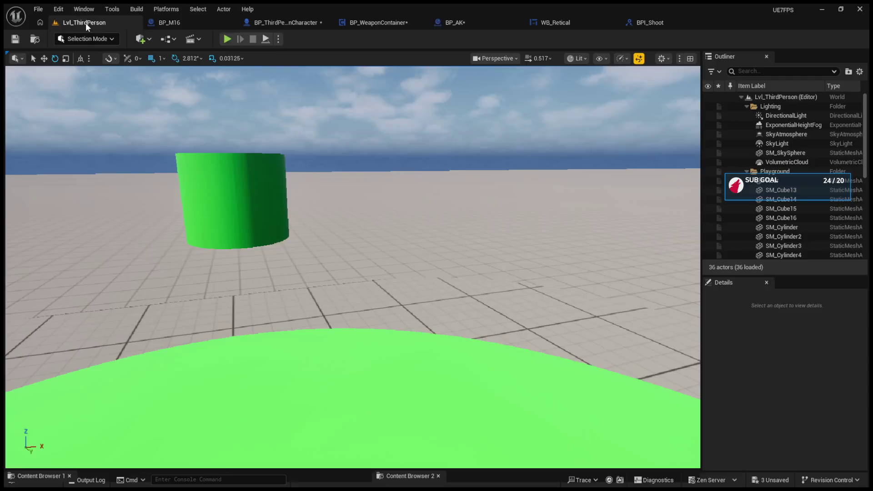
Run a quick play test, release the mouse, and review BPI_Shoot, BP_AK and BP_ThirdPersonCharacter graphs
click(227, 39)
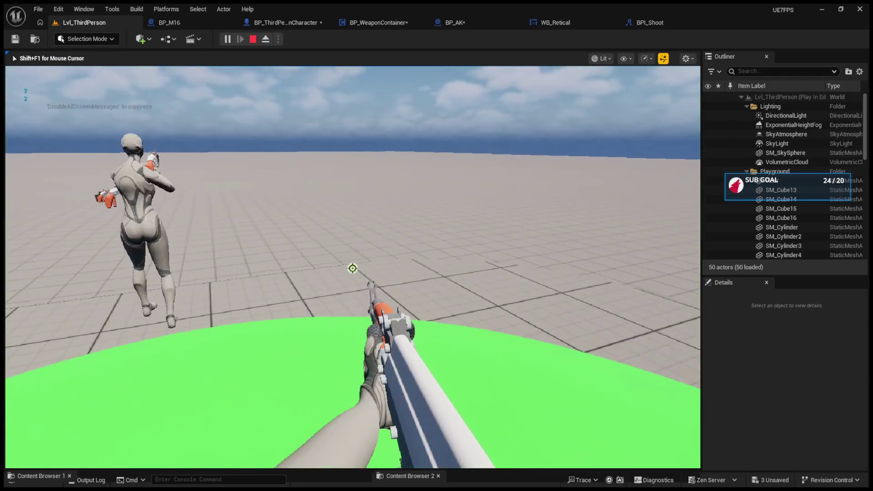
key(shift+F1)
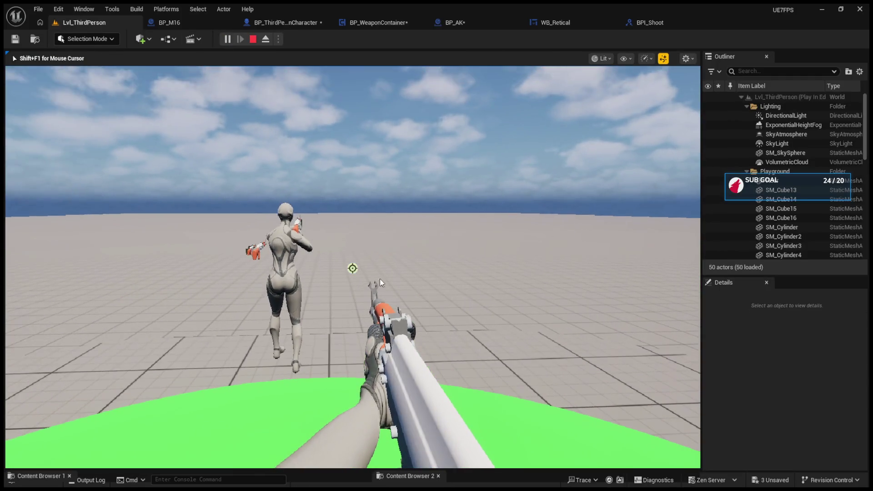
click(644, 22)
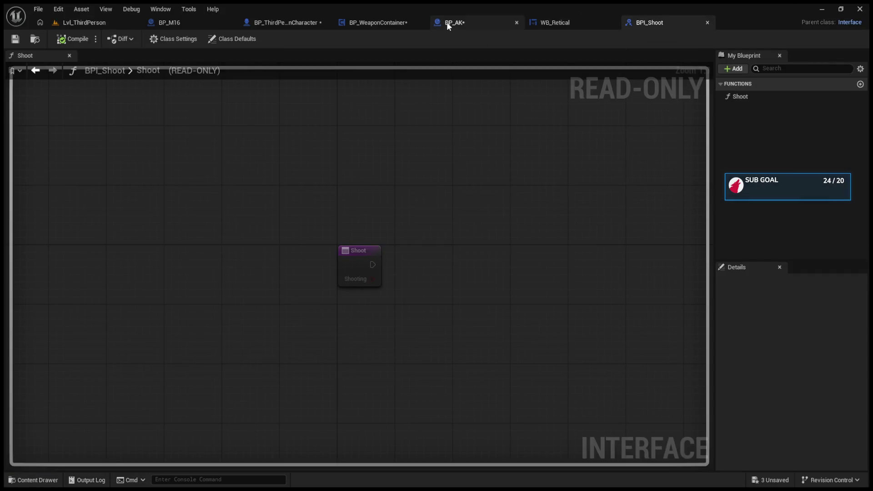
click(447, 22)
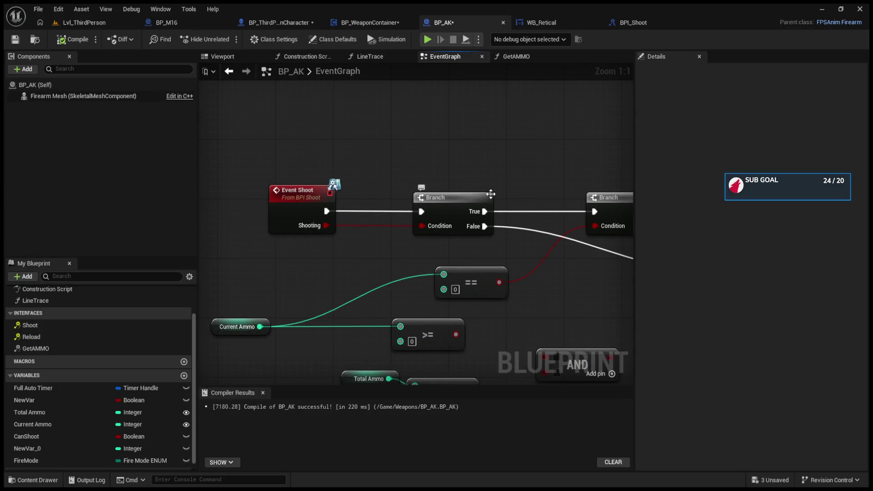
click(268, 21)
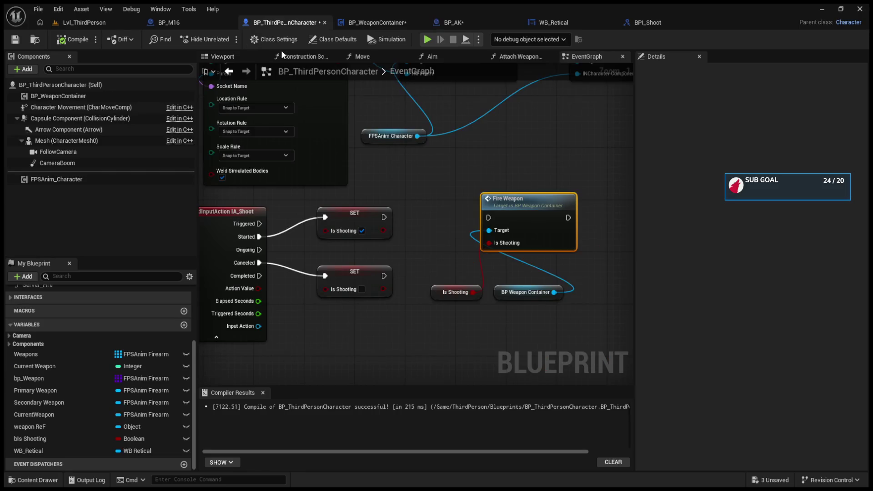
Wire the Started Is Shooting SET into Fire Weapon, compile, and start a play test
drag(385, 217, 489, 218)
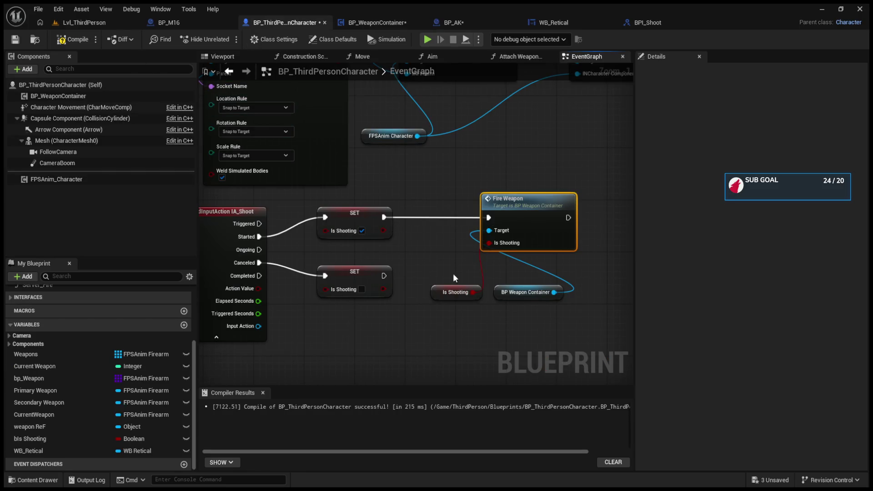
click(77, 39)
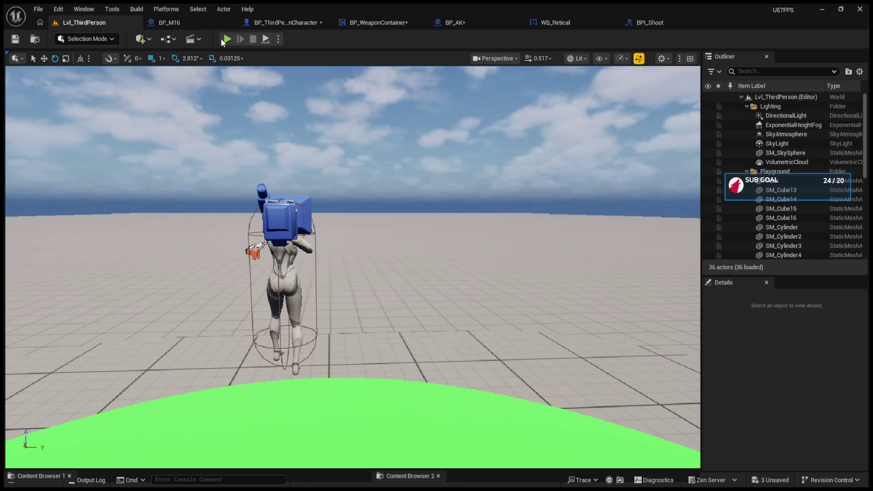
click(227, 39)
Fire repeatedly across the level and at the other character to check the red shot traces
click(353, 268)
click(353, 269)
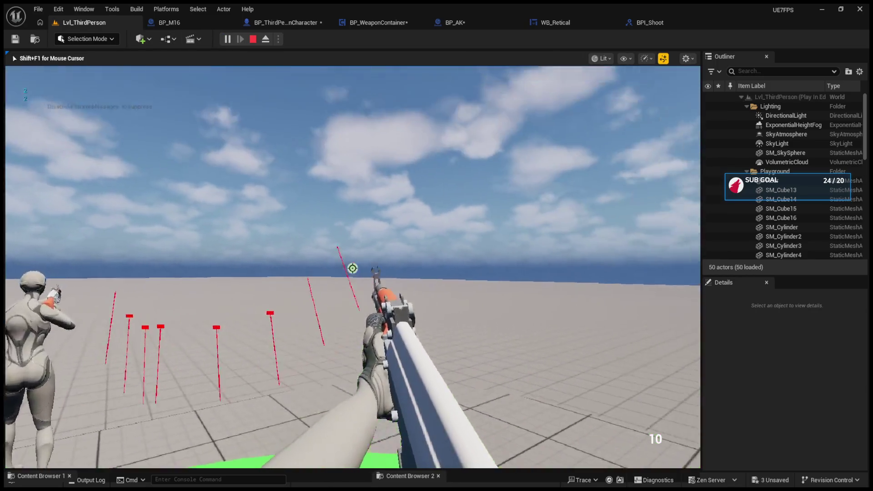
click(352, 268)
click(353, 268)
click(353, 269)
click(353, 268)
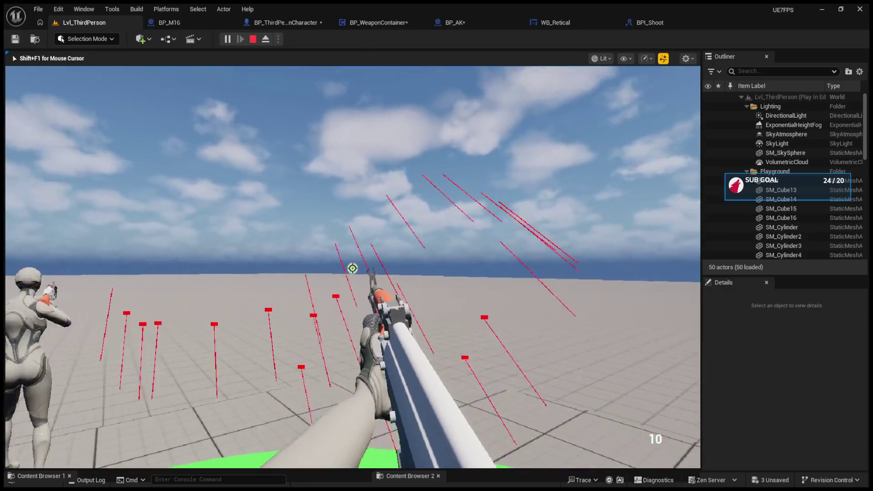
click(353, 268)
click(353, 268)
click(352, 268)
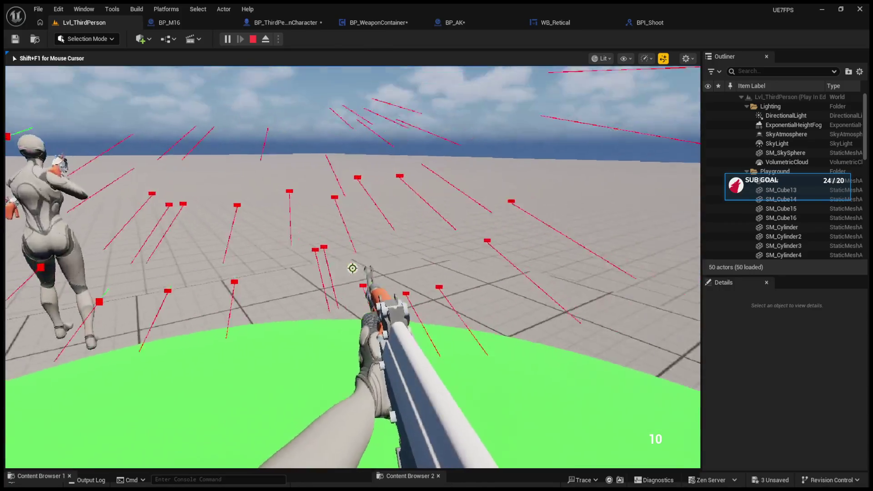
click(353, 269)
click(353, 269)
click(353, 269)
click(353, 268)
click(352, 268)
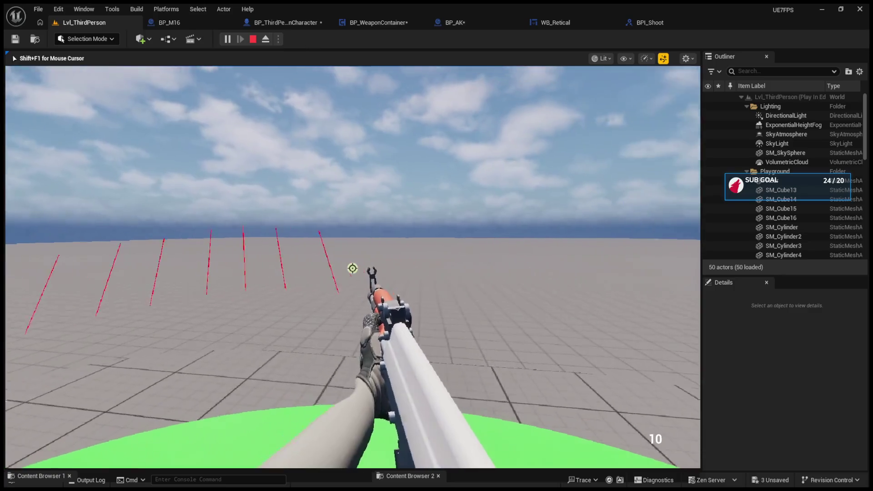
key(Escape)
click(179, 20)
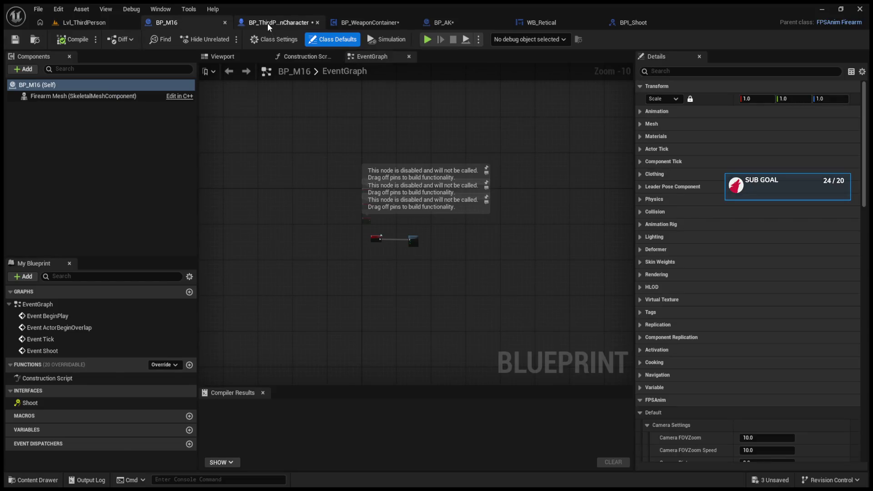
Wire the lower Canceled SET node's exec output into Fire Weapon as well
click(269, 23)
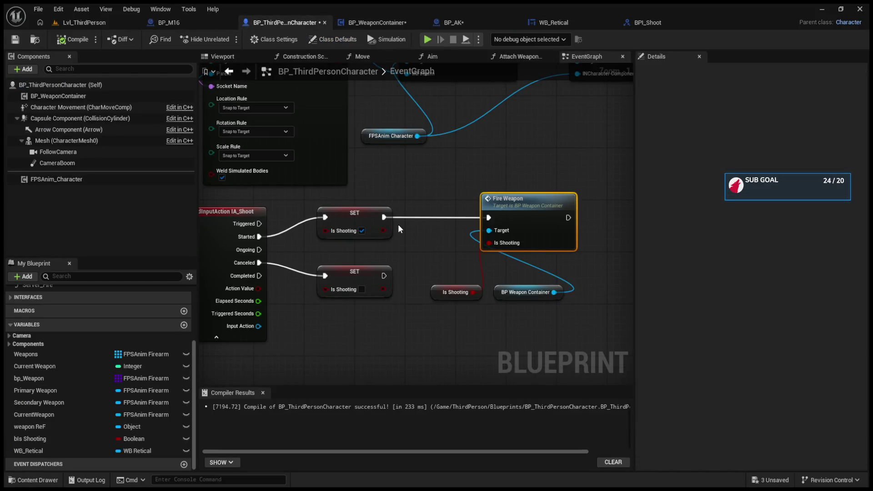
mouse_move(383, 275)
mouse_down()
mouse_move(451, 253)
mouse_move(489, 218)
mouse_up()
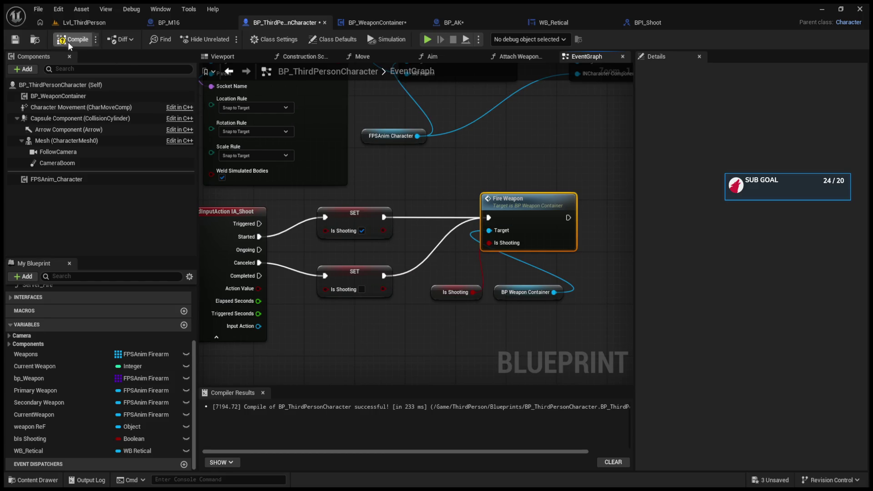
click(74, 22)
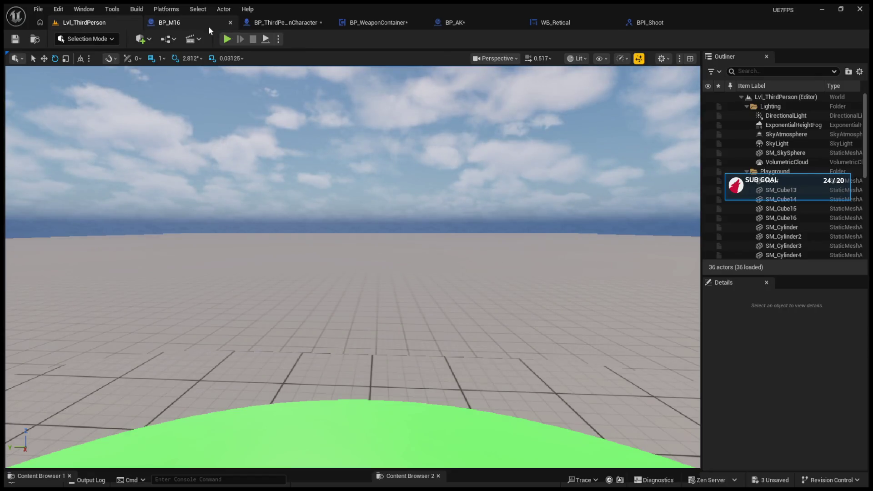
Play-test the level, firing until the ammo counter drops to -23, then stop
click(228, 38)
click(353, 268)
click(353, 268)
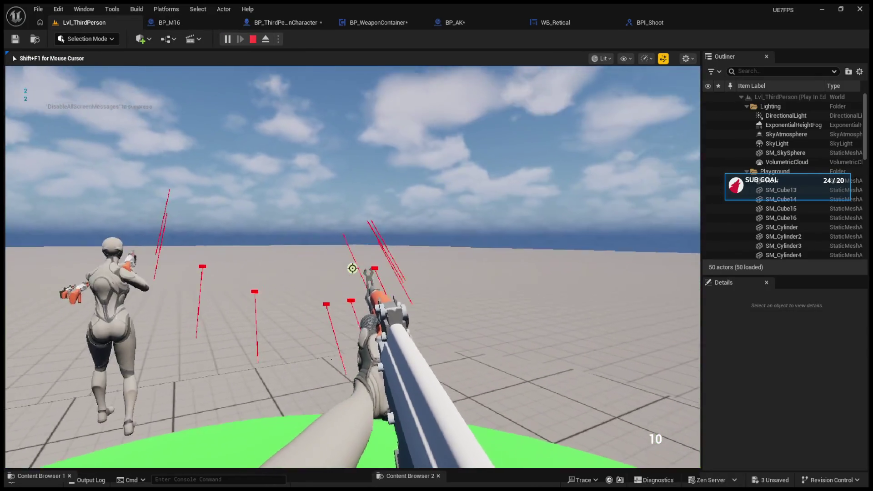
click(352, 269)
click(353, 269)
click(352, 268)
click(352, 269)
click(352, 268)
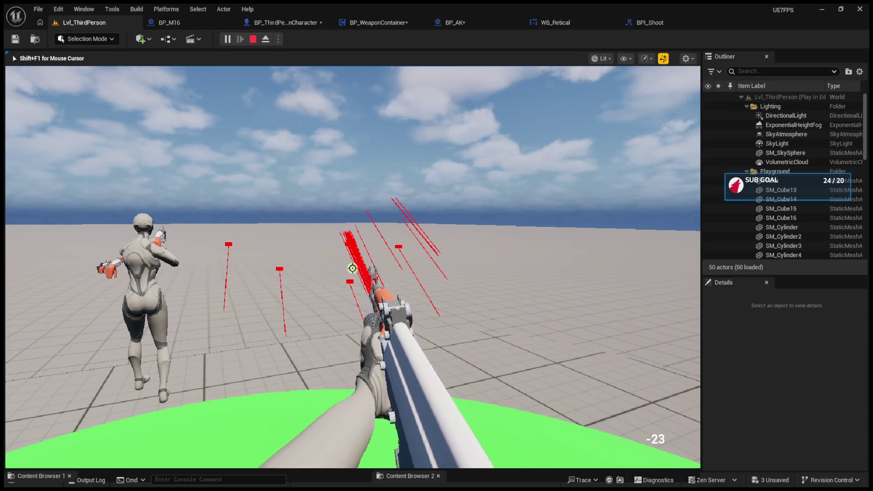
key(Escape)
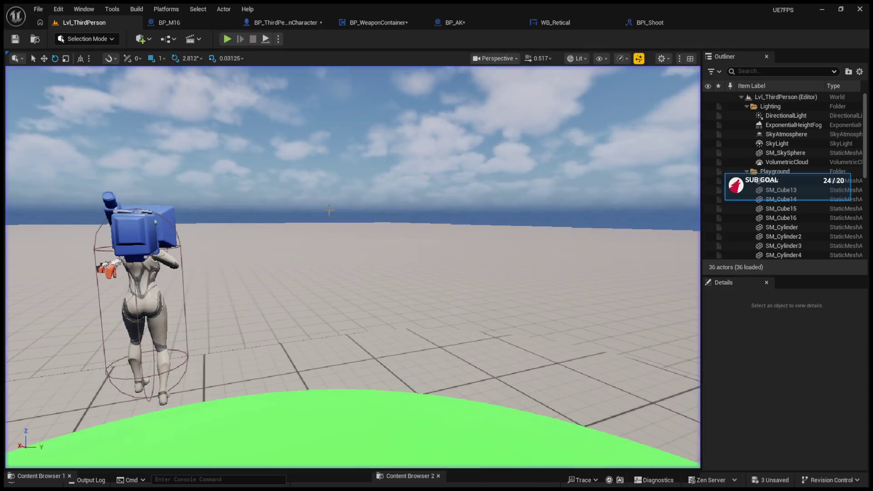
click(179, 26)
click(288, 27)
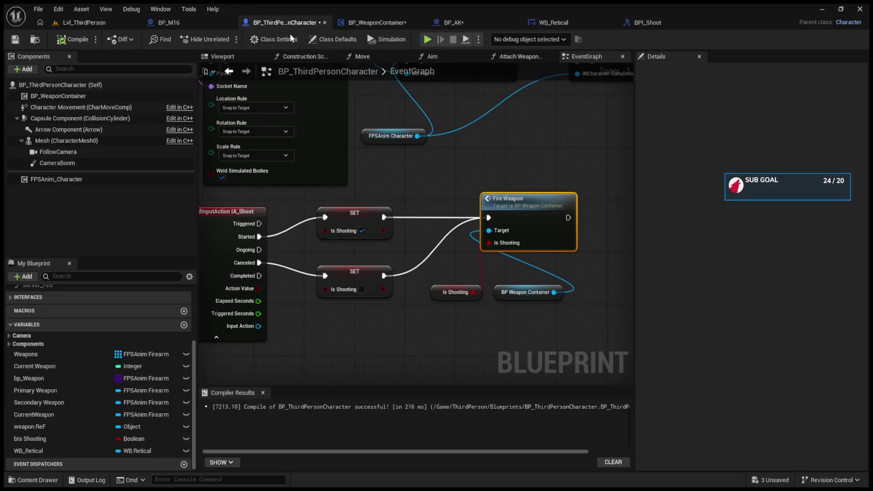
Break all of Fire Weapon's links and duplicate the node with Ctrl+D
alt+click(489, 243)
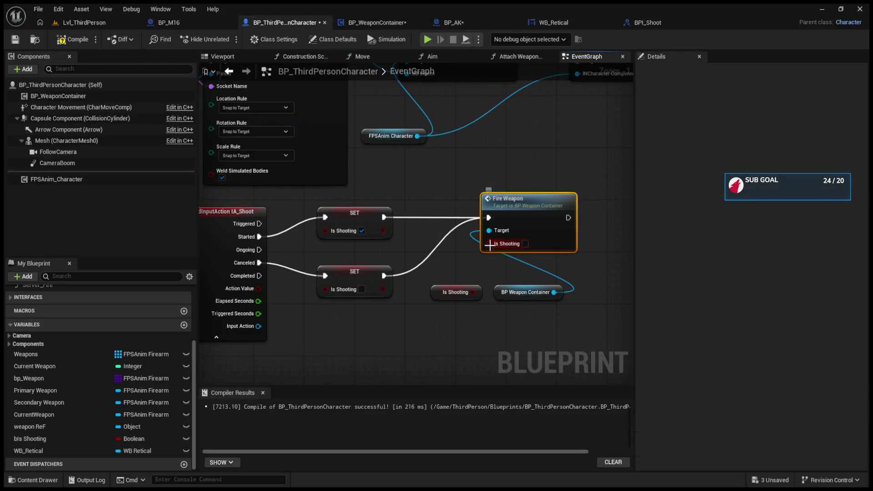
alt+click(488, 220)
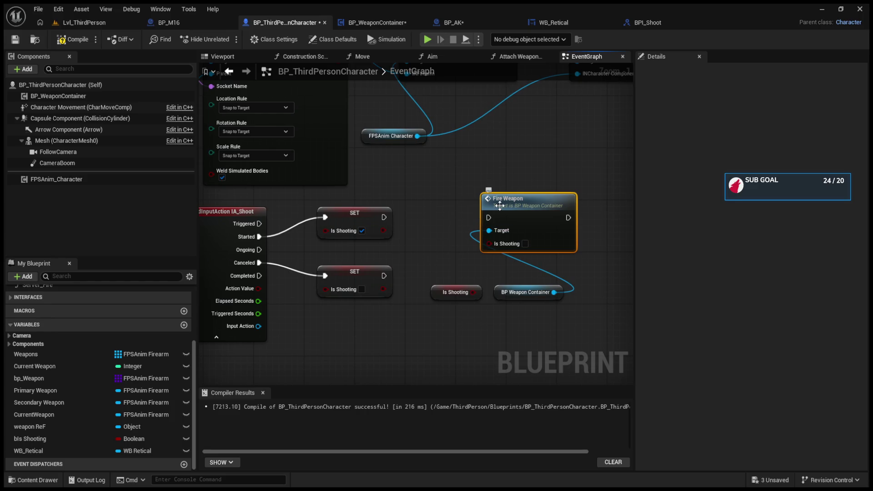
key(ctrl+d)
Give the copy BP Weapon Container as Target and wire each SET's exec and Is Shooting to its own Fire Weapon
drag(561, 237, 490, 335)
mouse_move(394, 222)
mouse_down()
mouse_move(486, 299)
mouse_move(484, 318)
mouse_move(435, 292)
mouse_move(484, 344)
mouse_up()
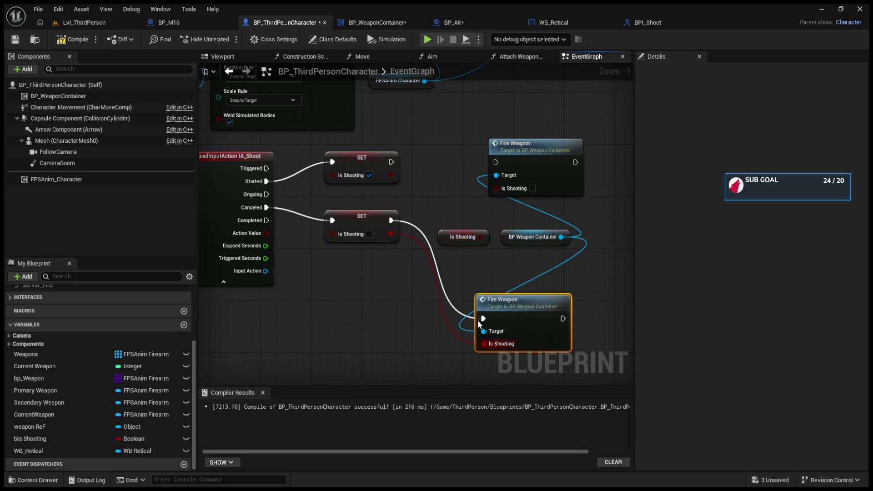
drag(390, 175, 497, 187)
drag(446, 160, 492, 164)
drag(390, 162, 495, 162)
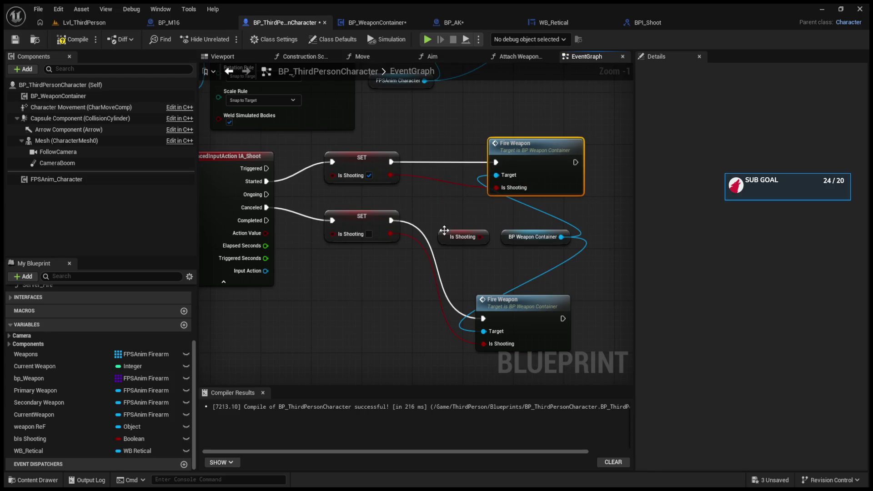
click(448, 22)
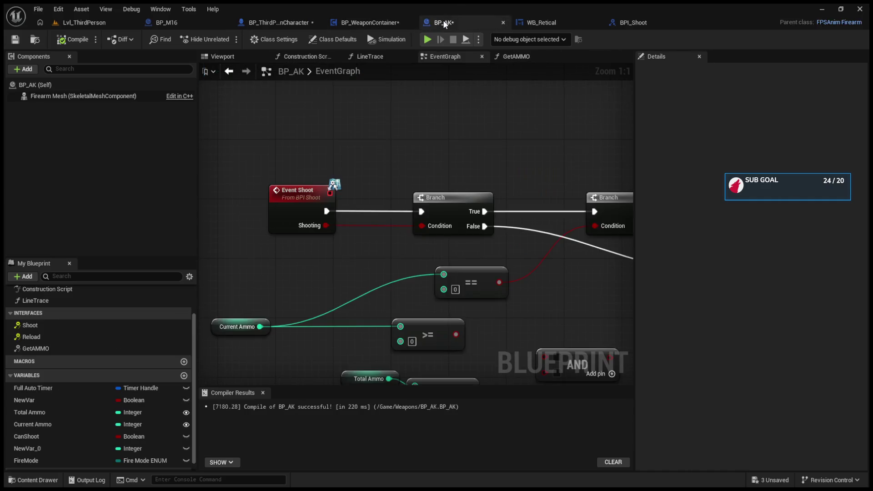
Remove the breakpoint from the timer-clearing node and run a quick firing play test
mouse_move(477, 181)
mouse_down()
mouse_move(411, 152)
mouse_move(422, 156)
mouse_move(293, 143)
mouse_move(421, 205)
mouse_up()
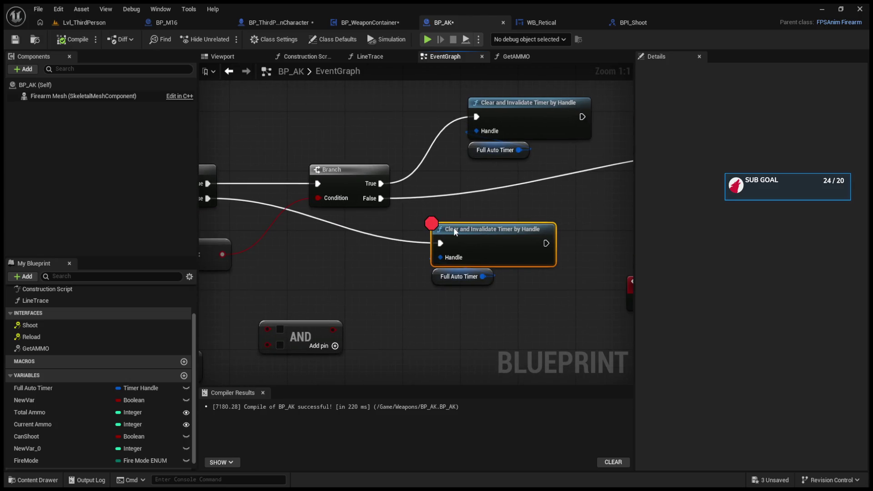
key(F9)
click(82, 23)
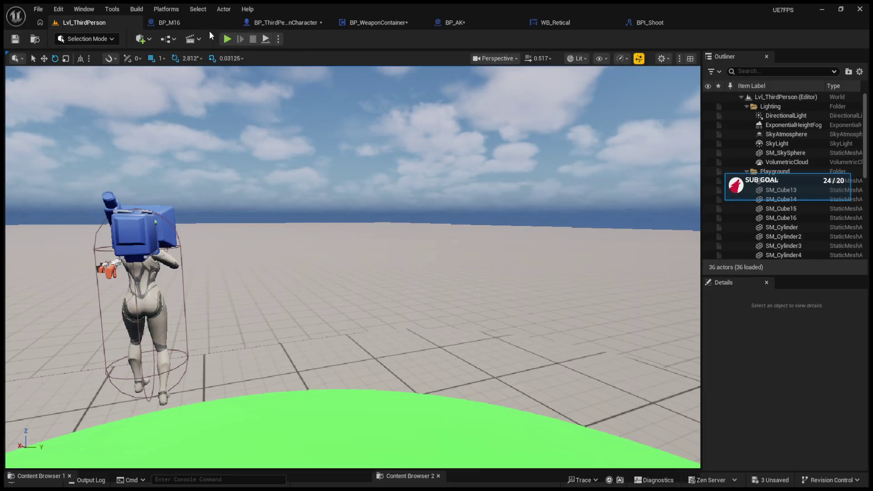
click(224, 42)
click(320, 238)
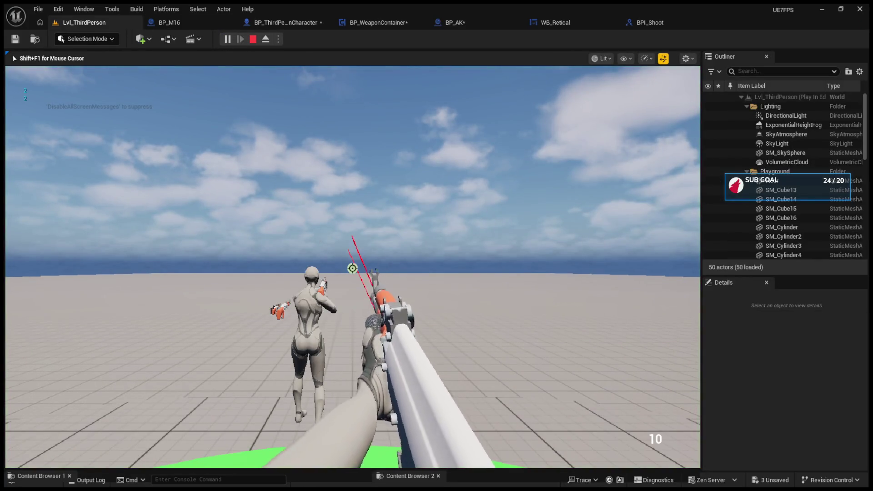
key(Escape)
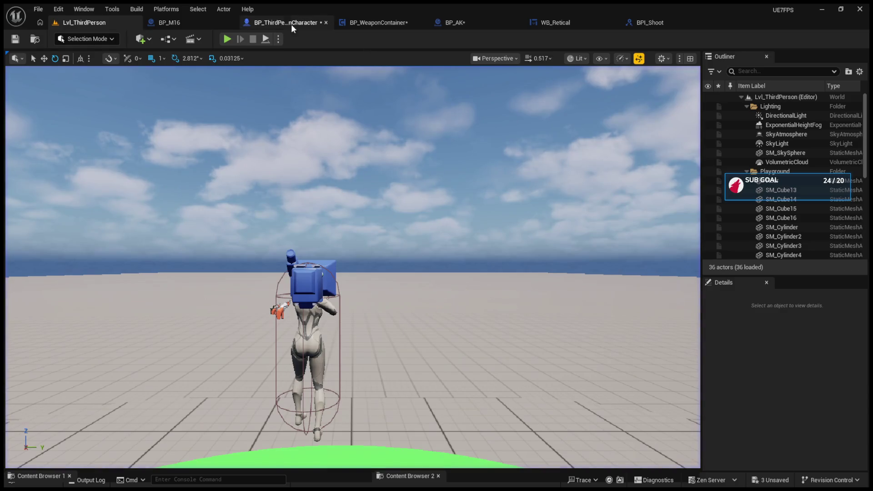
Check the two Fire Weapon calls, then find Line Trace in BP_AK's EventGraph and open its function graph
click(280, 23)
drag(529, 182, 349, 203)
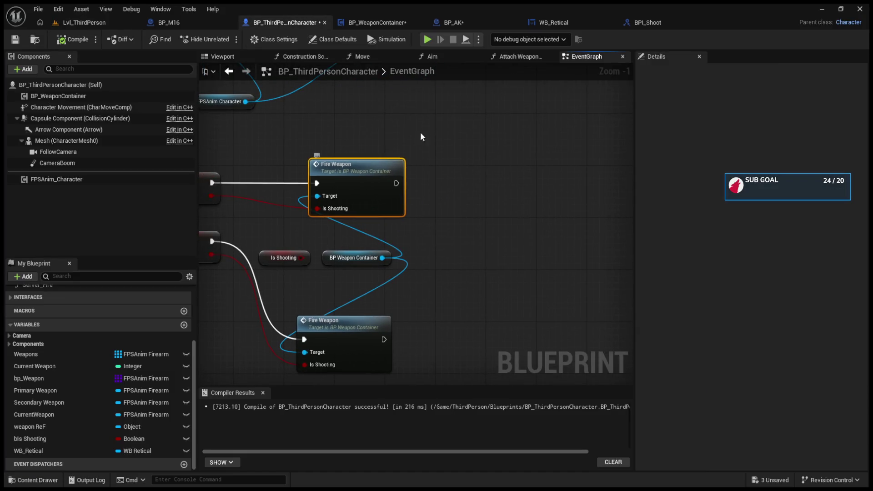
click(450, 23)
mouse_move(493, 171)
mouse_down()
mouse_move(536, 182)
mouse_move(710, 182)
mouse_move(683, 182)
mouse_up()
mouse_move(642, 201)
mouse_down()
mouse_move(516, 202)
mouse_move(680, 204)
mouse_move(518, 205)
mouse_move(526, 195)
mouse_move(691, 190)
mouse_move(759, 171)
mouse_move(703, 175)
mouse_up()
mouse_move(537, 206)
mouse_down()
mouse_move(454, 218)
mouse_move(384, 219)
mouse_move(411, 210)
mouse_move(217, 221)
mouse_up()
drag(573, 212, 343, 206)
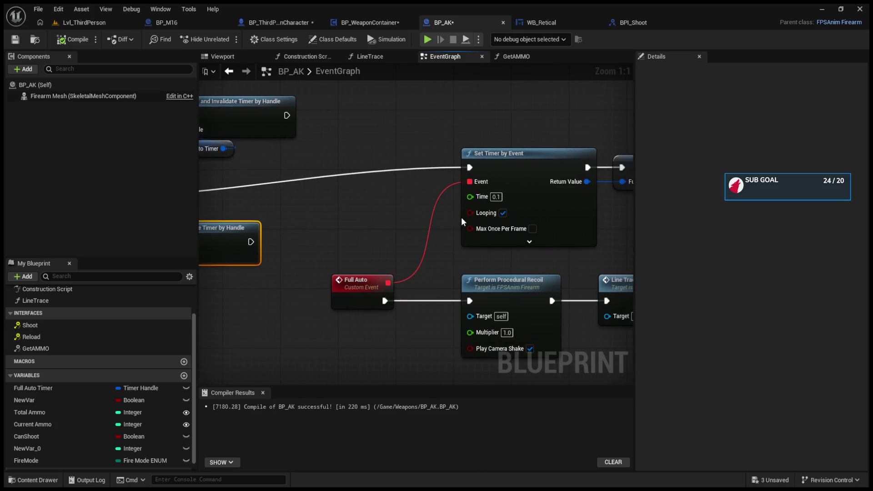
drag(462, 217, 345, 217)
mouse_move(443, 269)
mouse_down()
mouse_move(441, 249)
mouse_move(491, 219)
mouse_up()
drag(398, 241, 348, 234)
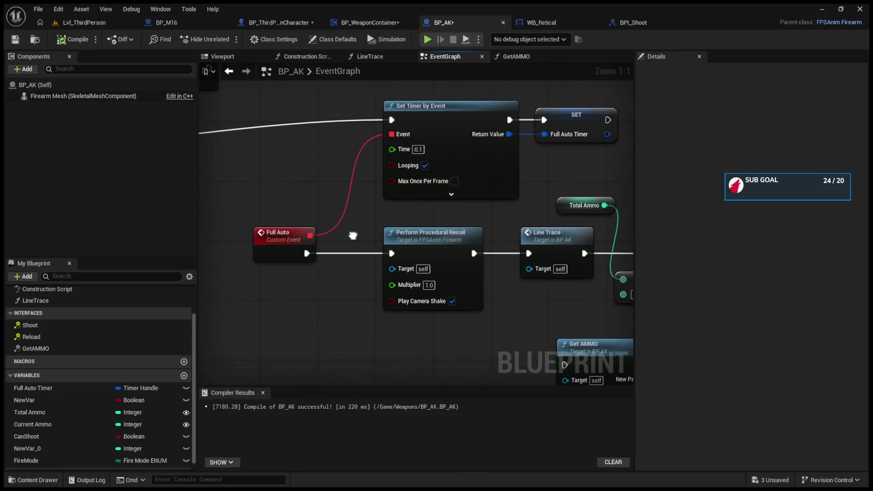
drag(437, 247, 369, 247)
double_click(461, 246)
scroll(461, 247, up, 6)
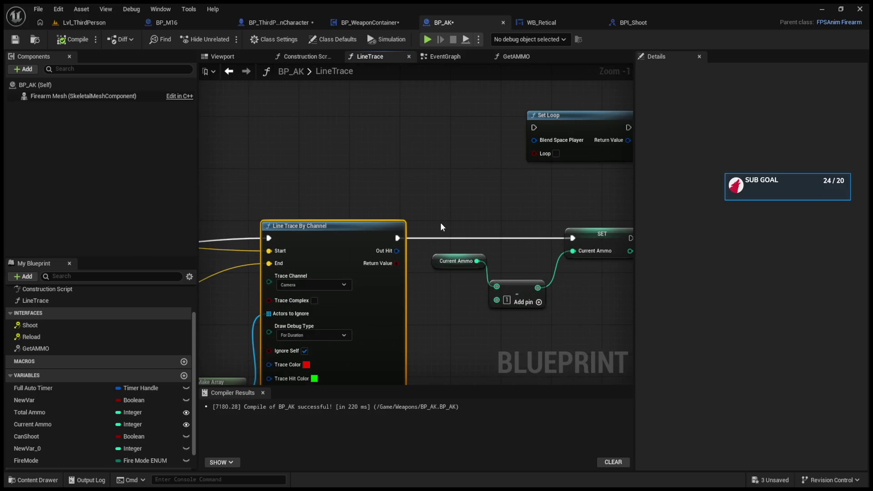
Reopen the LineTrace function graph and reposition its entry node
click(229, 71)
mouse_move(567, 229)
mouse_down()
mouse_move(350, 230)
mouse_move(317, 249)
mouse_move(630, 250)
mouse_move(129, 269)
mouse_move(357, 278)
mouse_move(299, 204)
mouse_up()
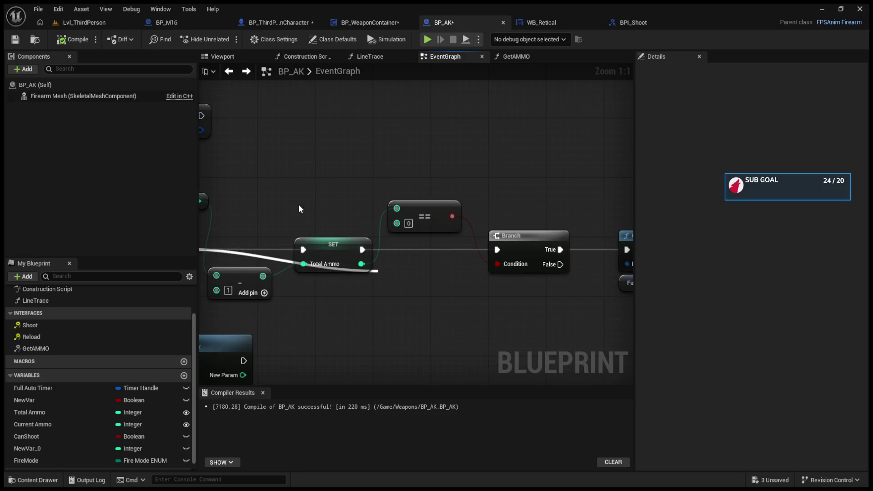
double_click(275, 237)
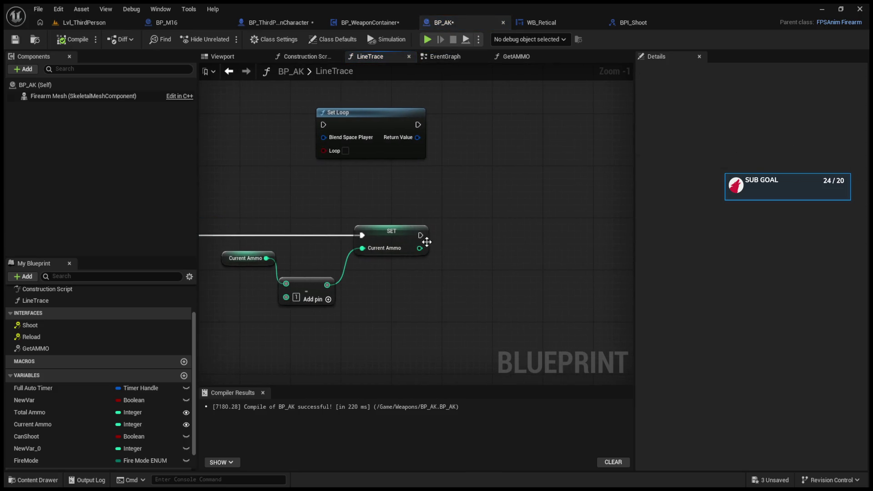
scroll(506, 234, down, 4)
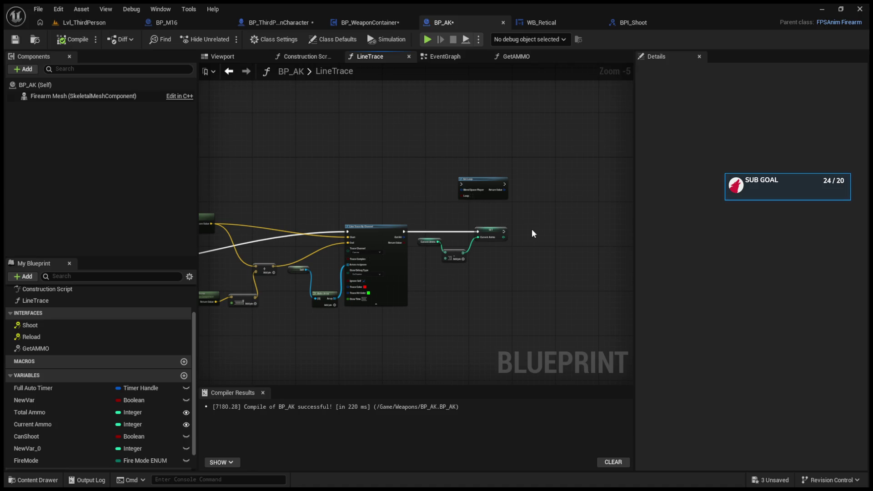
mouse_move(536, 223)
mouse_down()
mouse_move(662, 248)
mouse_move(846, 264)
mouse_up()
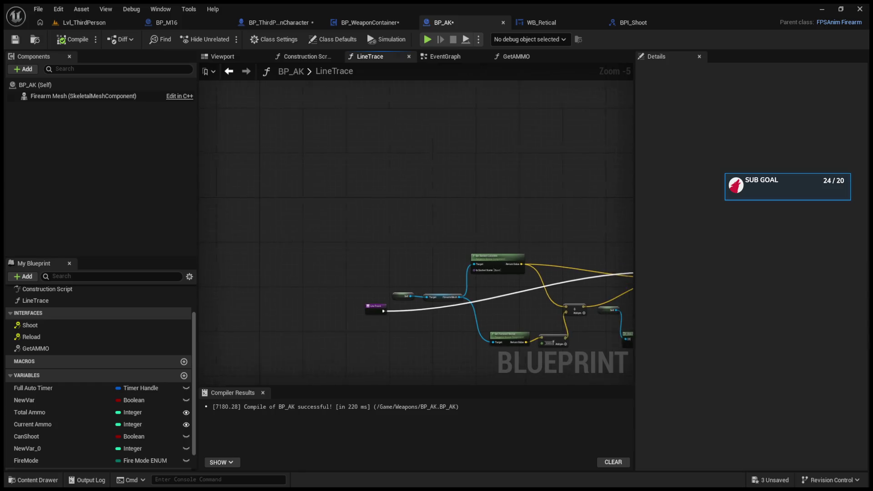
click(370, 305)
click(378, 317)
mouse_move(381, 314)
mouse_down()
mouse_move(400, 346)
mouse_move(366, 307)
mouse_move(383, 329)
mouse_up()
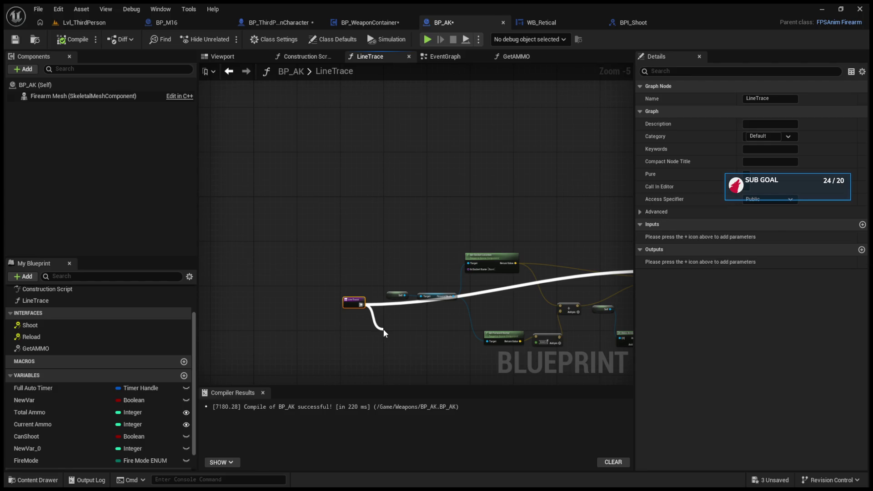
drag(383, 329, 362, 304)
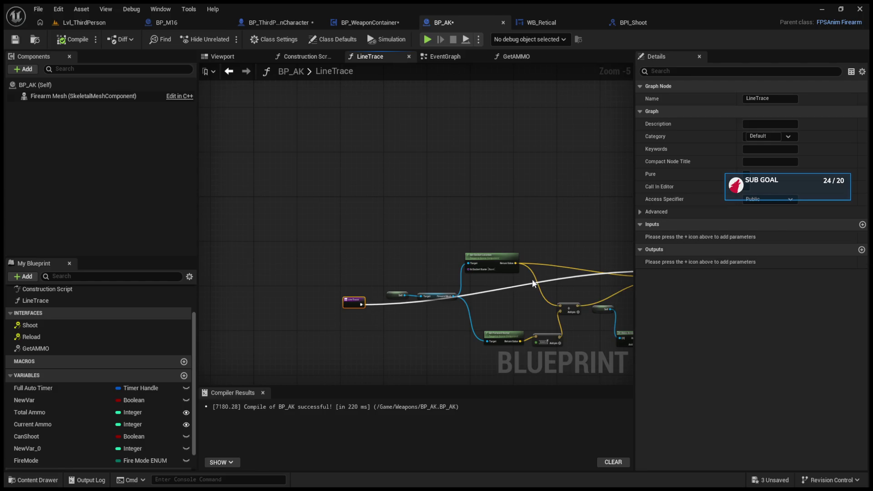
Add a return output and connect SET Current Ammo to the Return Node, removing the conversion node
click(862, 251)
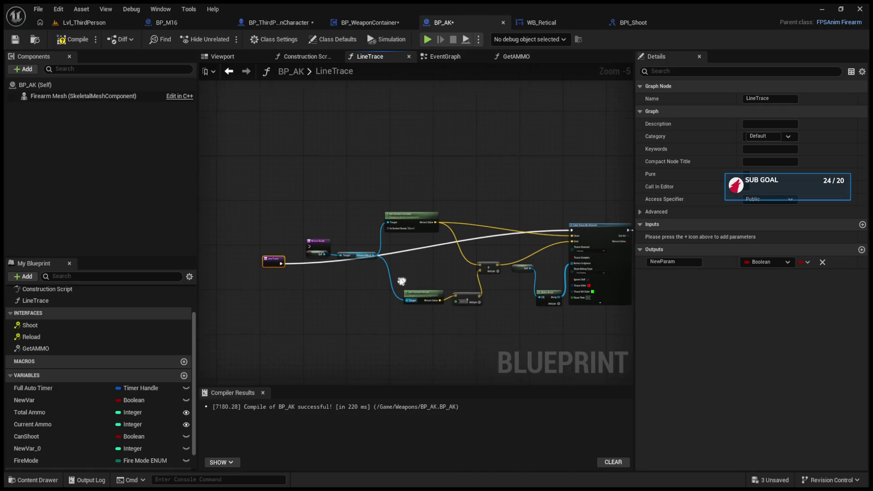
scroll(327, 245, up, 3)
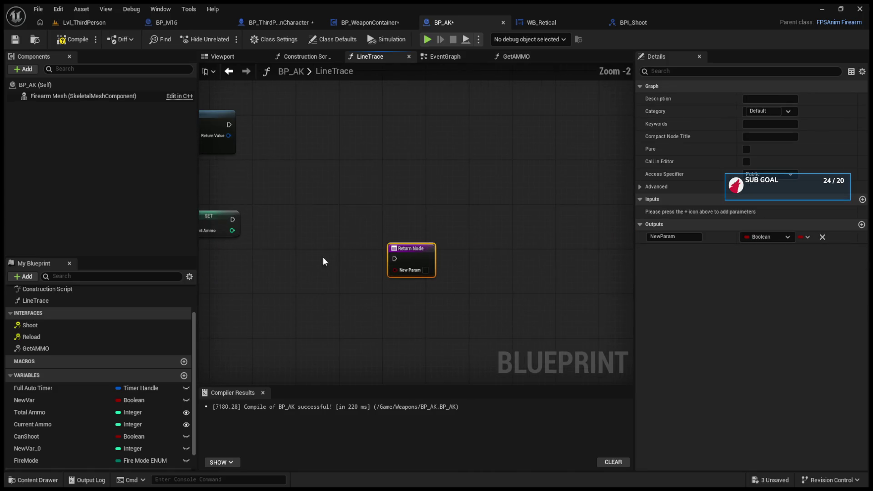
drag(378, 236, 301, 210)
mouse_move(232, 219)
mouse_down()
mouse_move(313, 225)
mouse_move(285, 234)
mouse_move(313, 236)
mouse_move(277, 238)
mouse_up()
key(Delete)
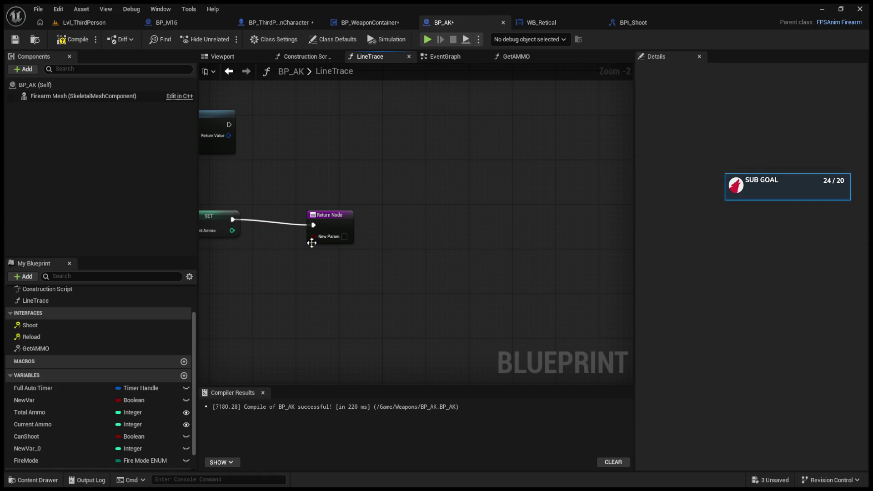
Make the return output an Integer named Current Amo and compile BP_AK
click(310, 239)
click(792, 236)
click(780, 276)
key(BackSpace)
text(Current Am)
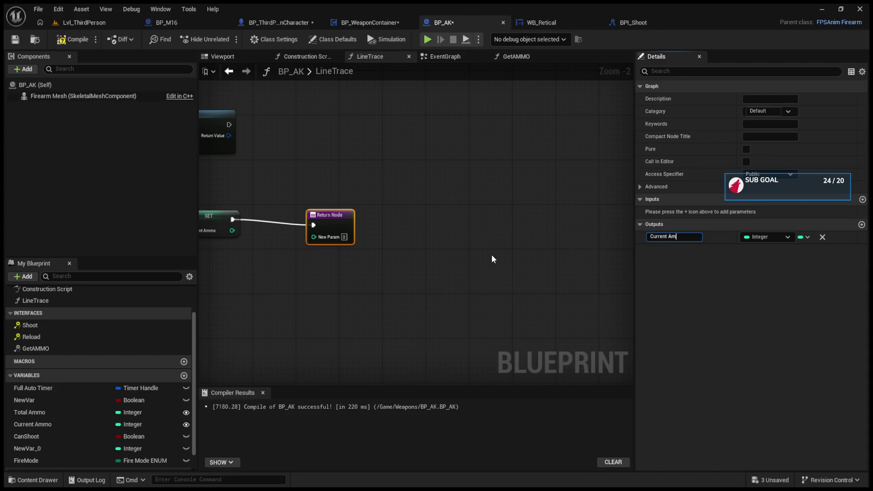
text(o)
key(Return)
scroll(182, 286, down, 2)
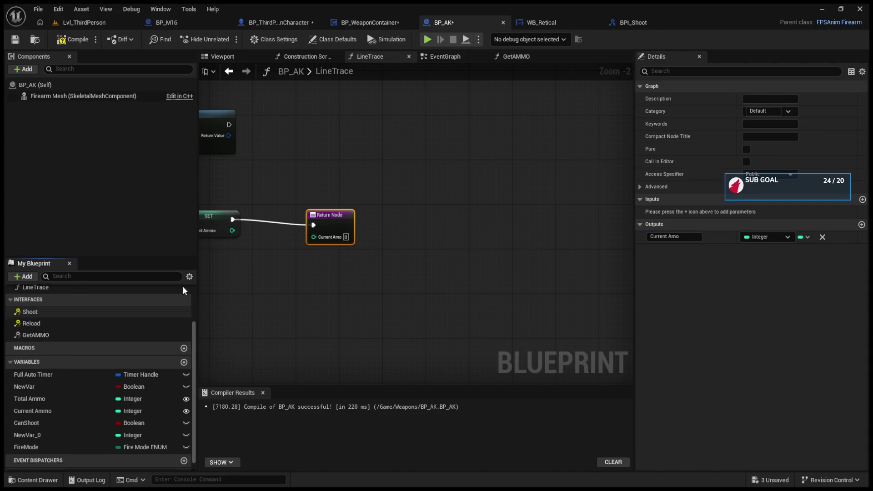
drag(308, 246, 388, 252)
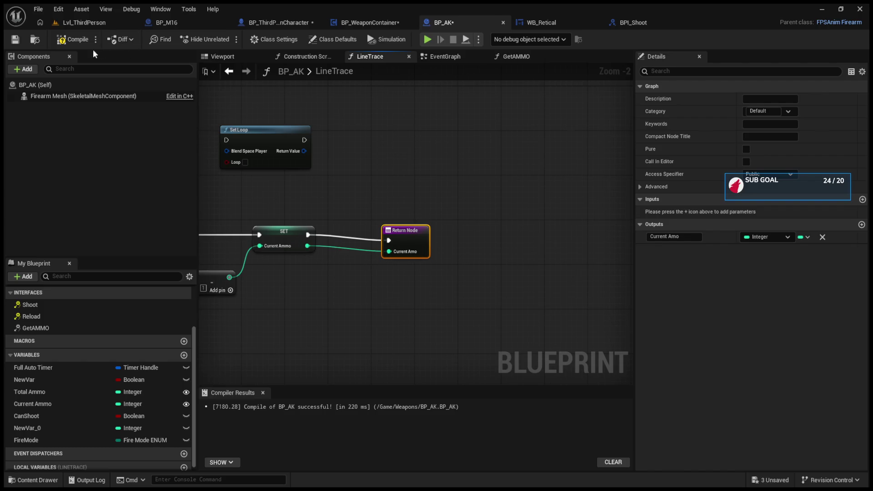
click(69, 39)
click(441, 57)
scroll(350, 239, up, 3)
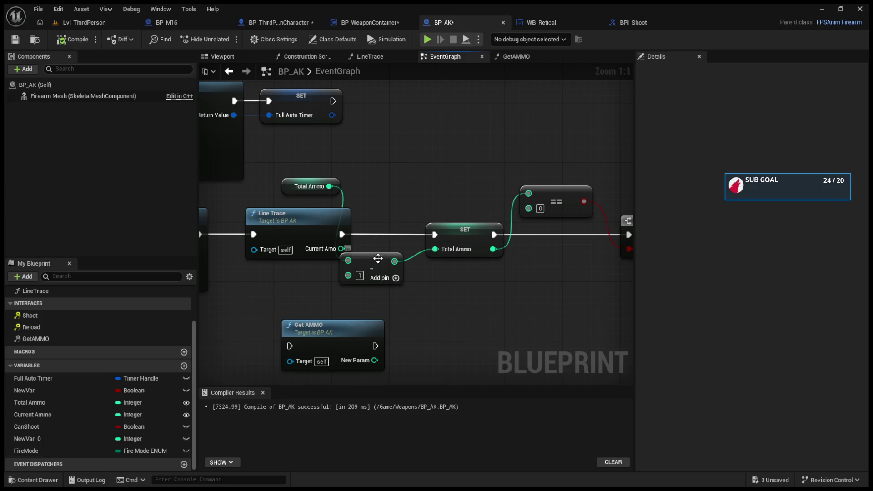
Delete the Subtract, SET Total Ammo and Total Ammo getter nodes, and wire Current Amo into ==
drag(377, 257, 413, 168)
ctrl+click(469, 251)
key(Delete)
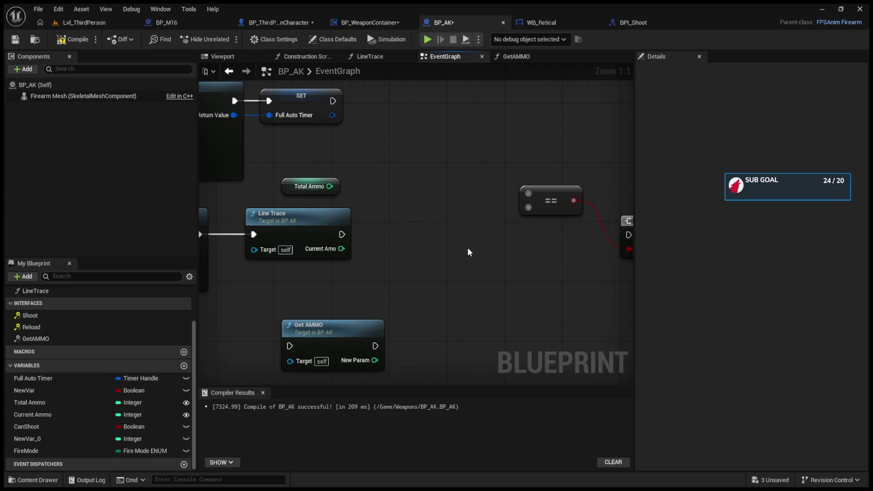
click(319, 186)
key(Delete)
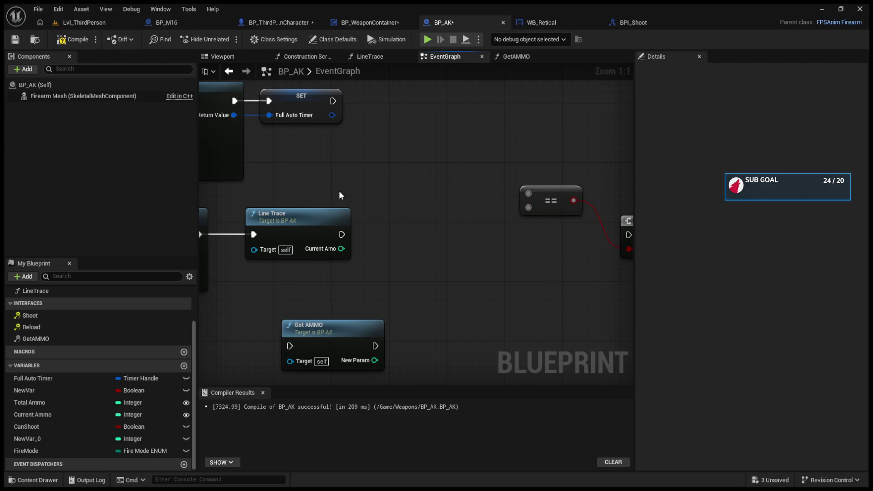
drag(342, 249, 529, 193)
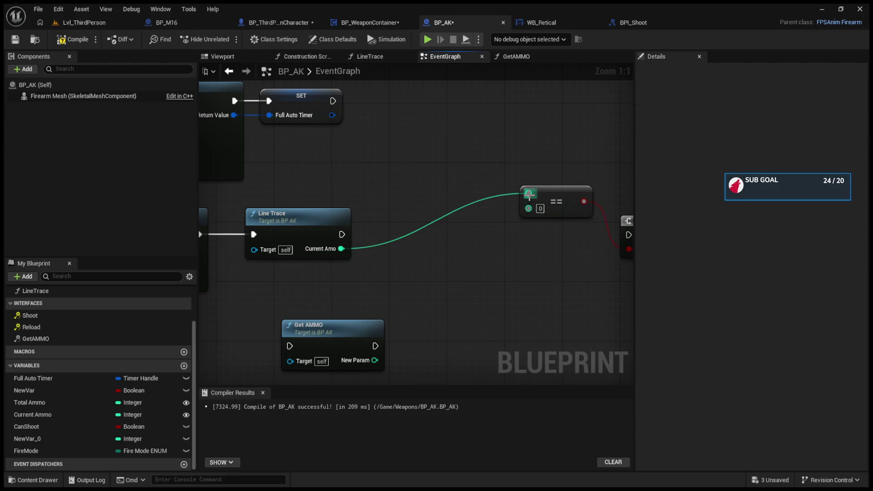
Delete the stray Current Ammo getter and line up the ==, Branch and Clear Timer nodes
mouse_move(402, 234)
mouse_down()
mouse_move(525, 233)
mouse_move(526, 301)
mouse_move(390, 304)
mouse_up()
click(569, 303)
key(Delete)
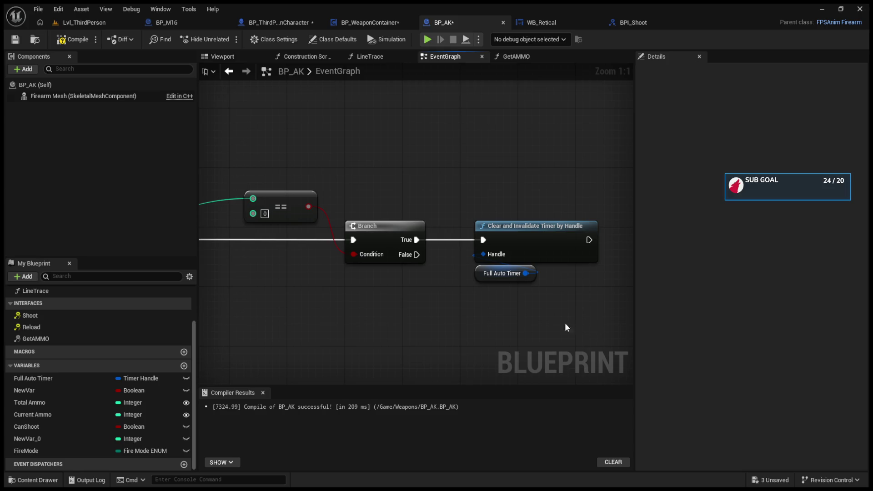
click(487, 258)
drag(421, 209, 319, 203)
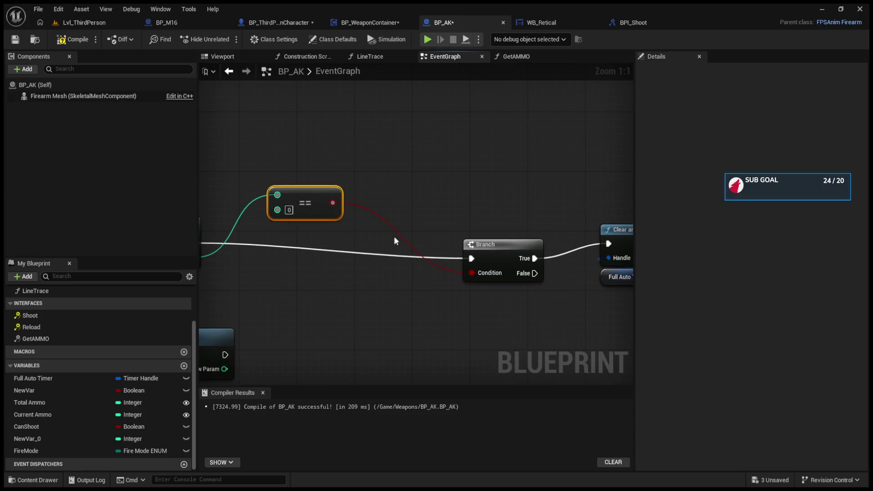
drag(474, 240, 446, 224)
mouse_move(587, 214)
mouse_down()
mouse_move(494, 213)
mouse_move(559, 285)
mouse_up()
drag(546, 228, 526, 228)
scroll(497, 260, down, 4)
drag(498, 260, 679, 263)
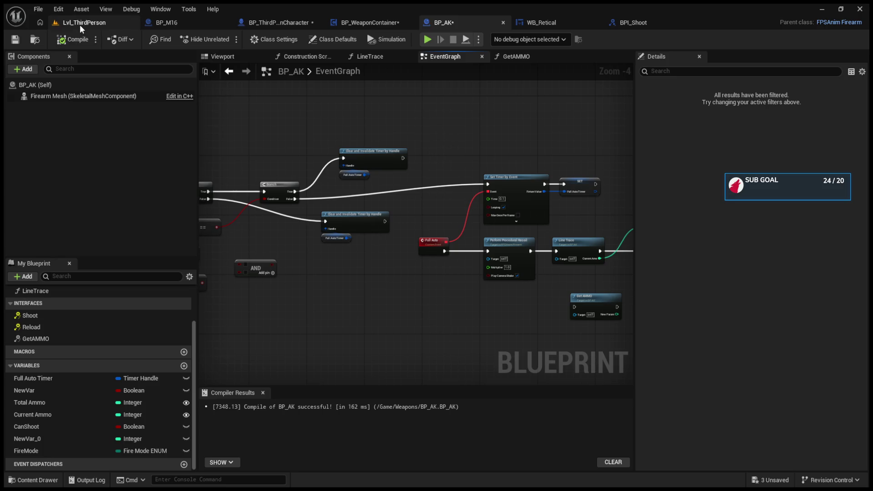
click(80, 25)
click(227, 38)
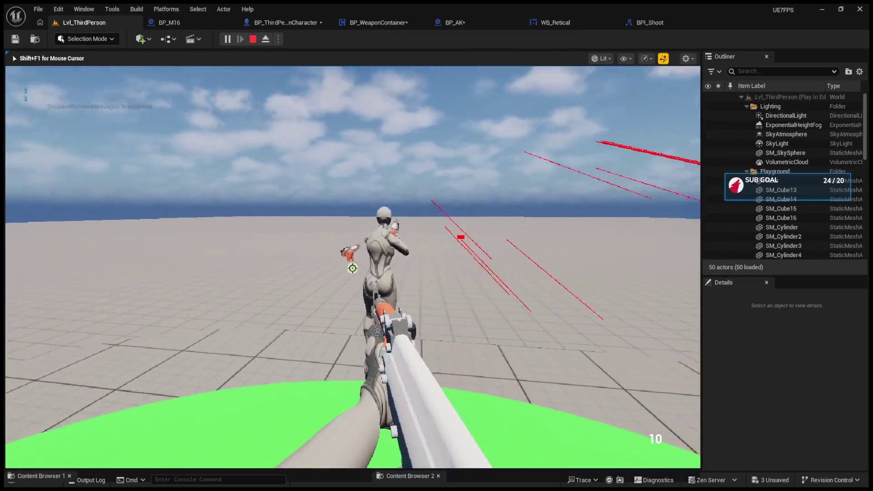
click(352, 268)
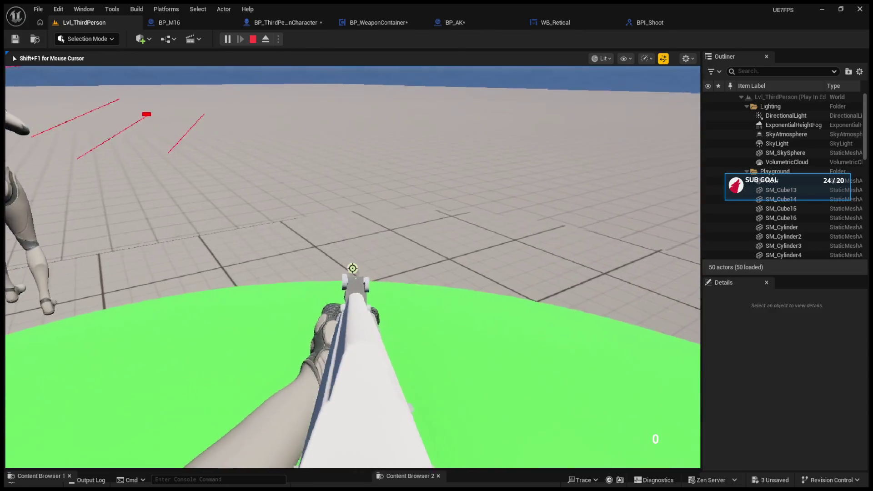
key(Escape)
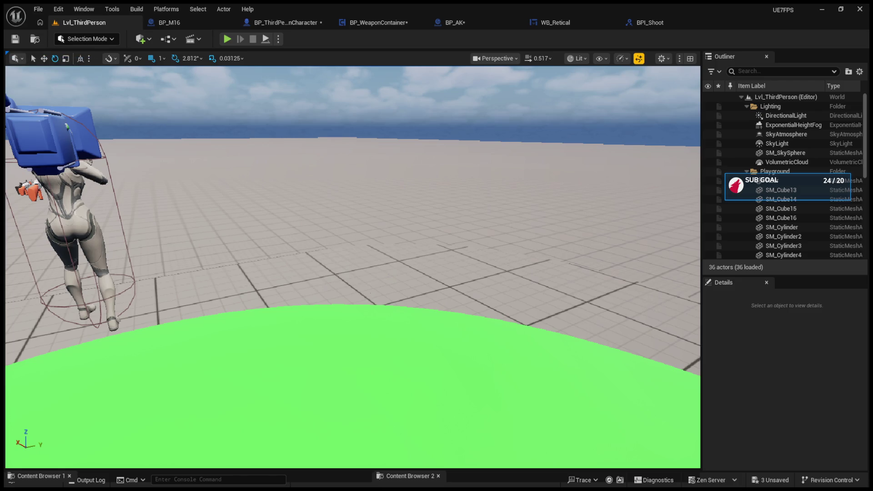
click(451, 22)
scroll(424, 154, down, 5)
scroll(445, 226, up, 4)
scroll(466, 172, down, 3)
scroll(397, 214, up, 3)
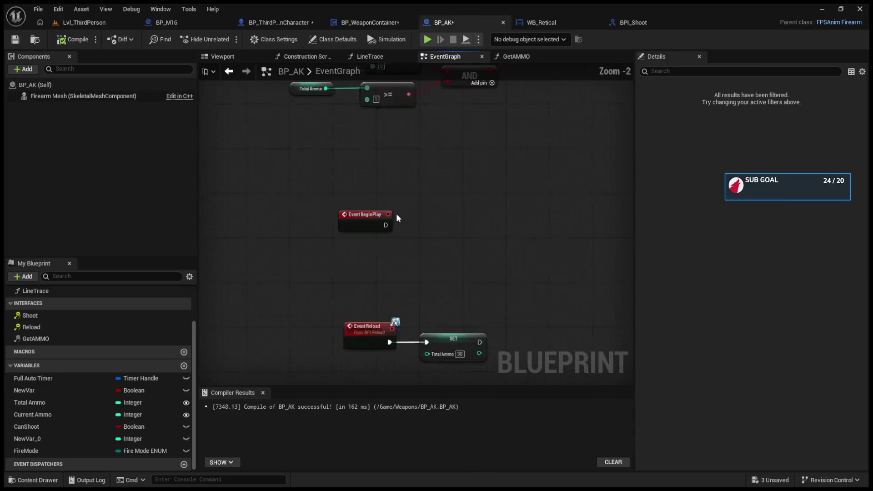
scroll(465, 233, down, 4)
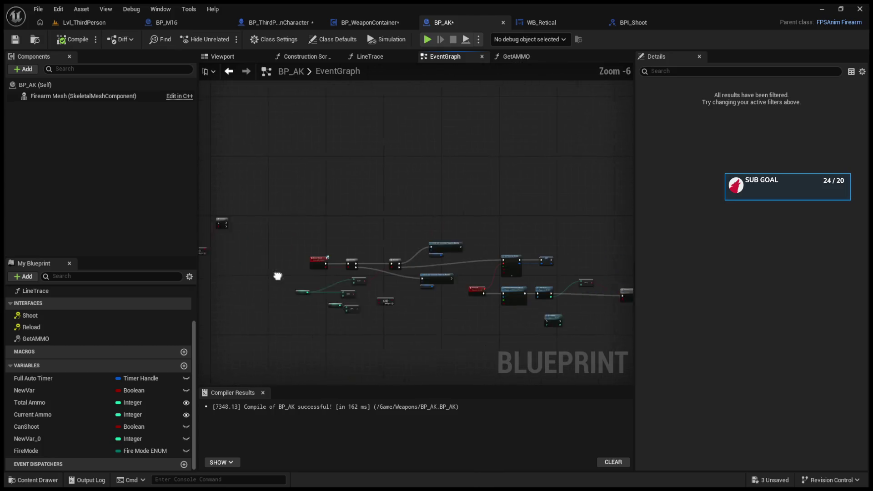
scroll(411, 270, up, 5)
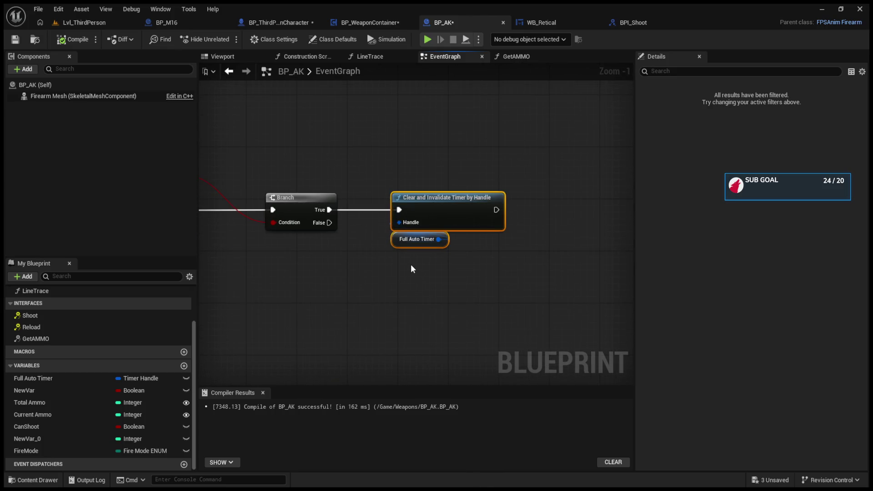
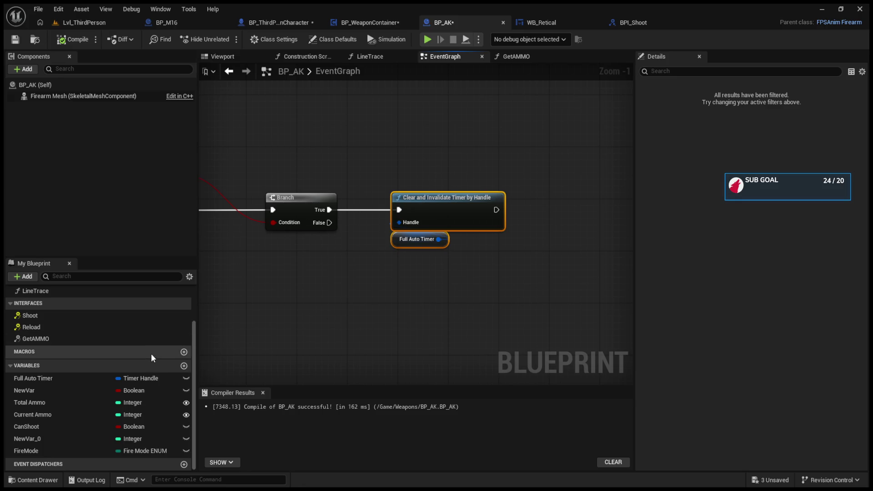
Add a new event dispatcher to BP_AK and name it Update Ammo
click(184, 465)
key(Return)
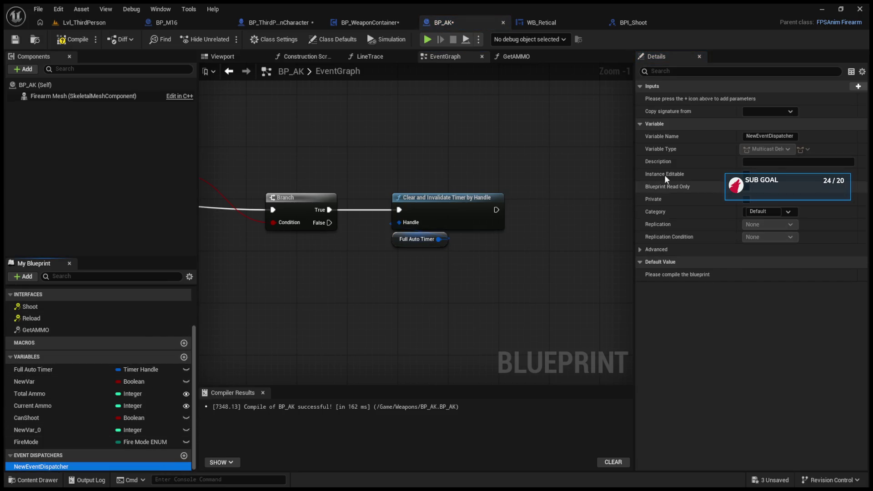
click(770, 136)
text(Updat)
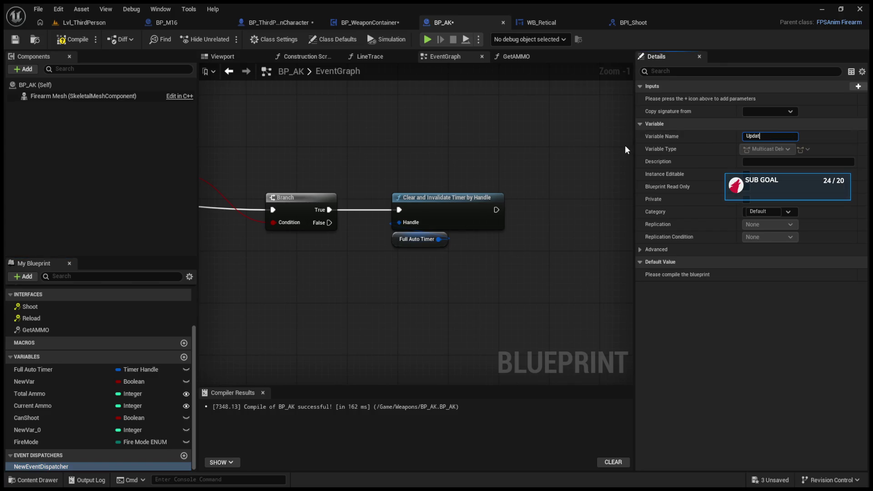
text(e Ammo)
key(Return)
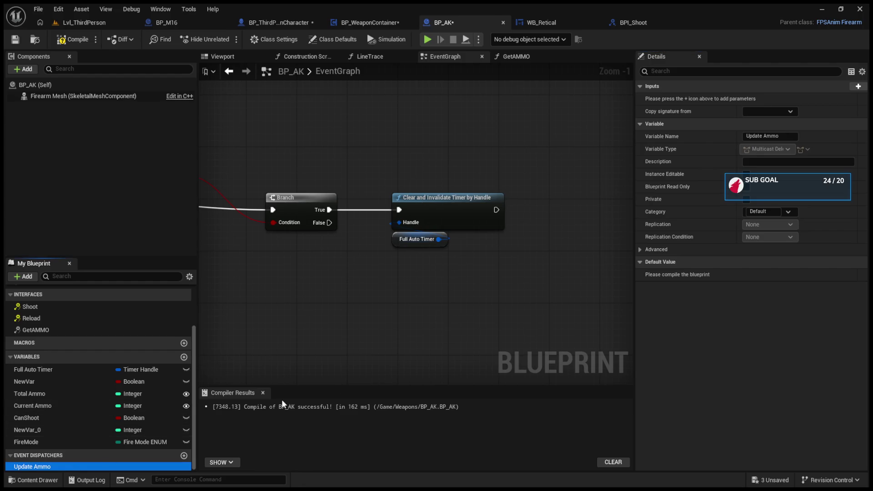
Place a Call Update Ammo node after Clear and Invalidate Timer by Handle and compile BP_AK
click(550, 214)
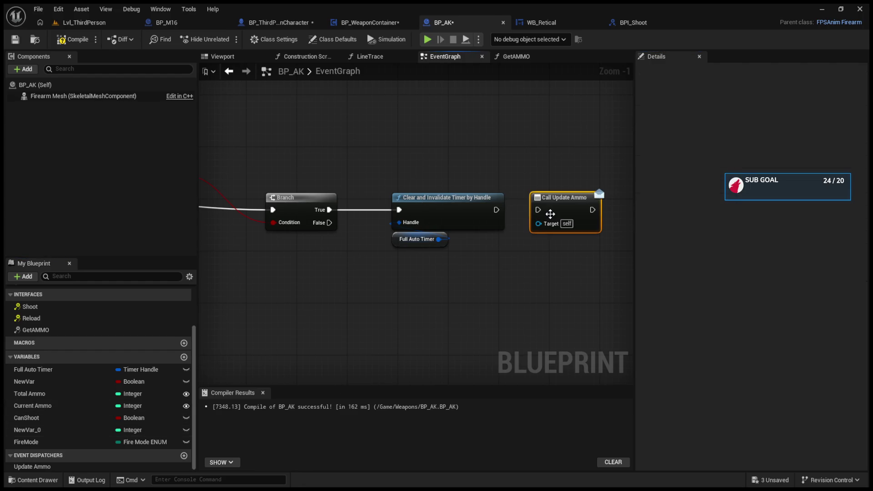
drag(549, 205, 543, 205)
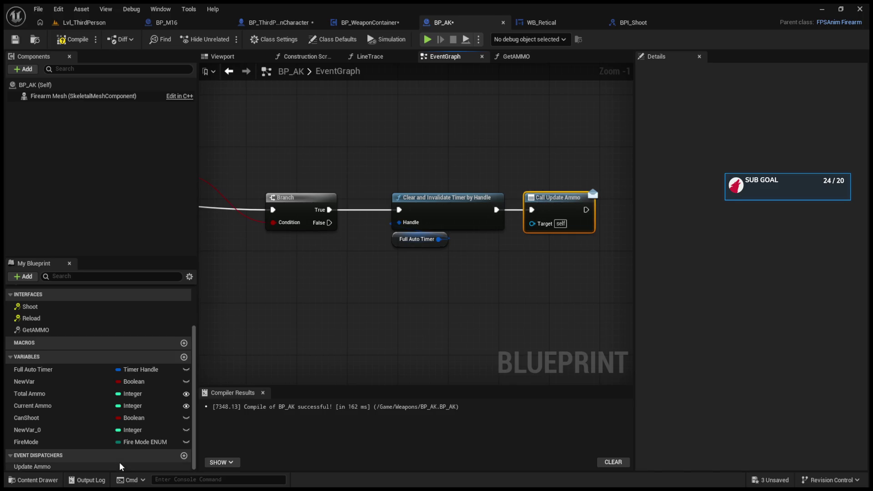
click(32, 467)
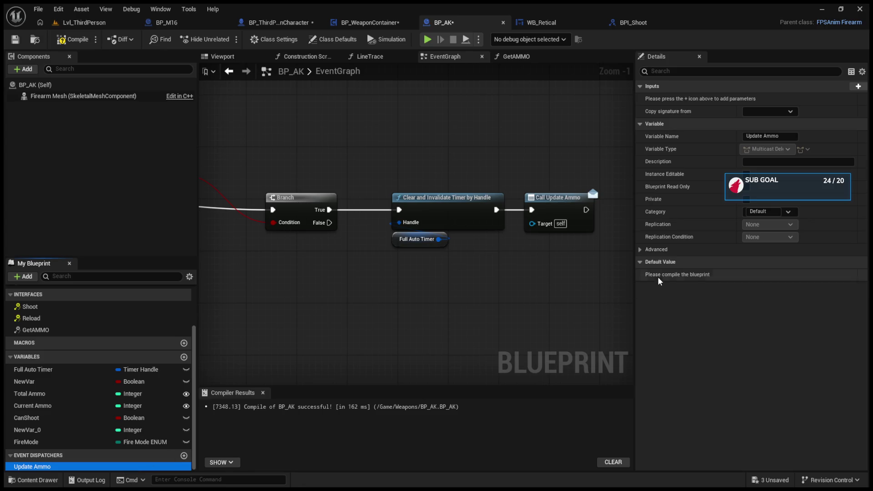
click(73, 40)
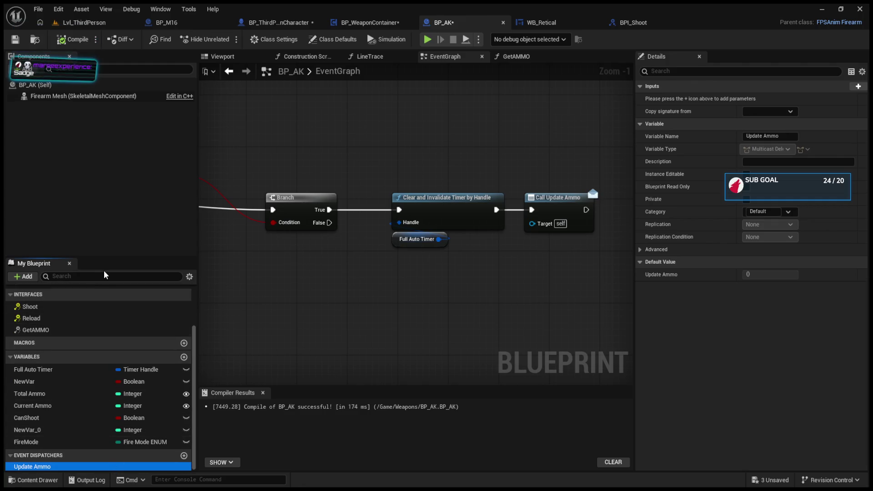
drag(103, 256, 105, 195)
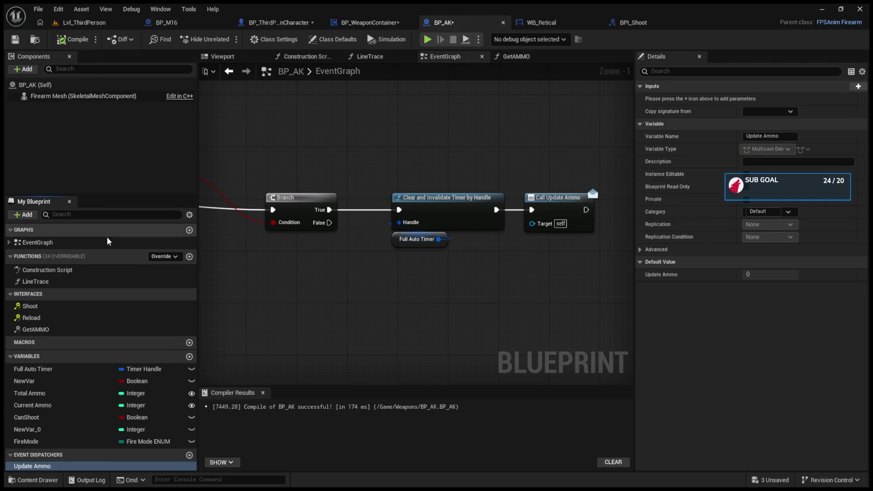
click(103, 468)
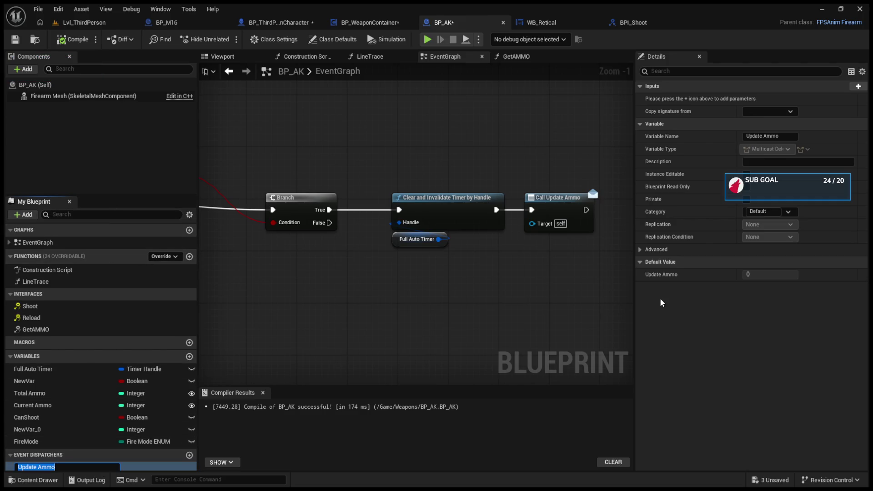
click(641, 250)
click(640, 251)
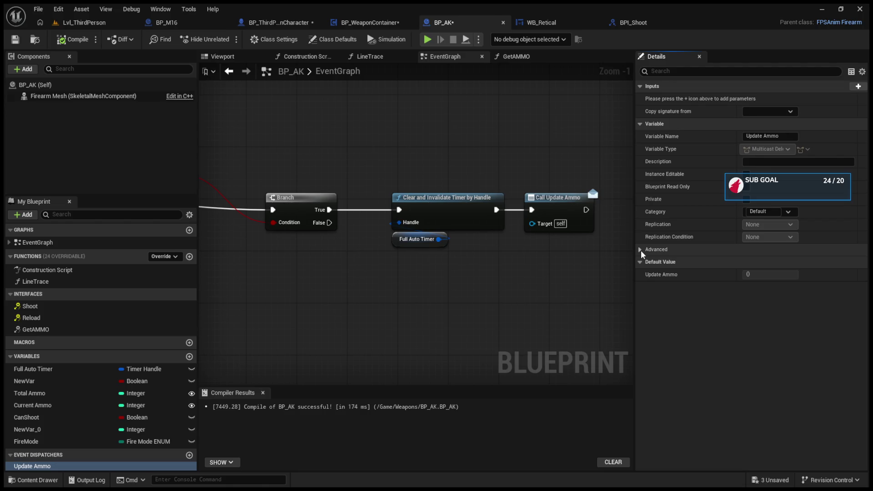
click(79, 467)
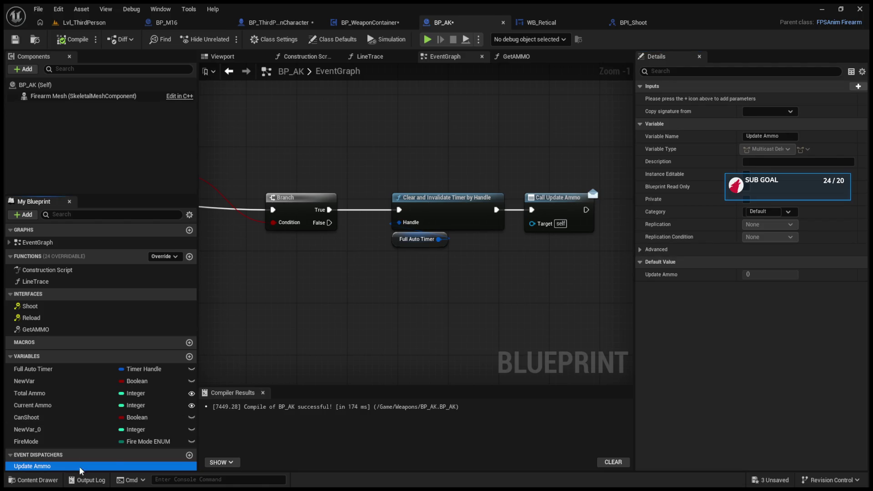
click(336, 335)
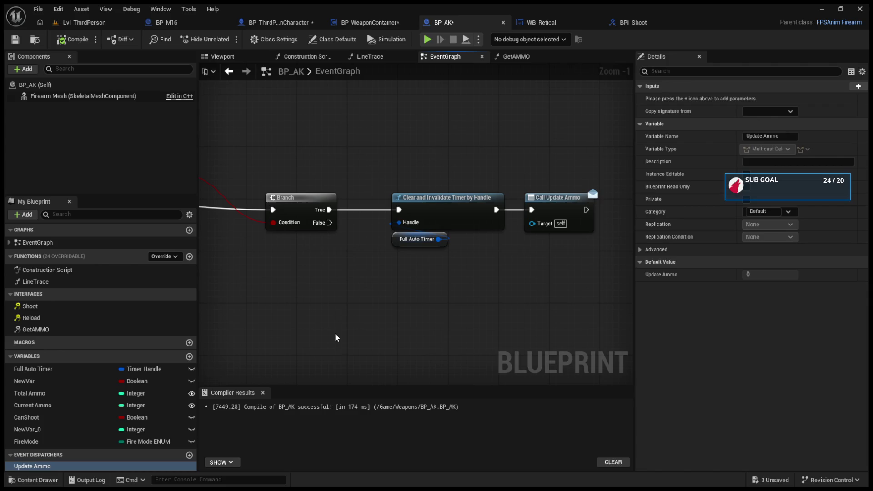
key(ctrl+v)
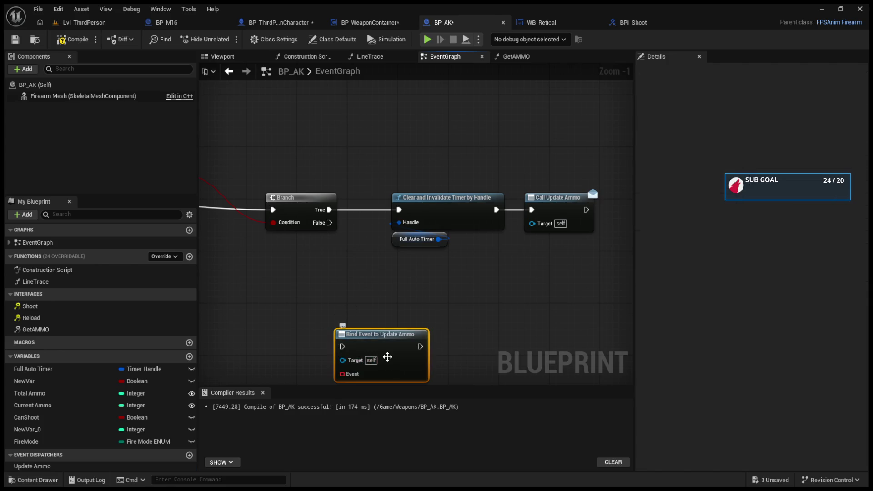
key(Delete)
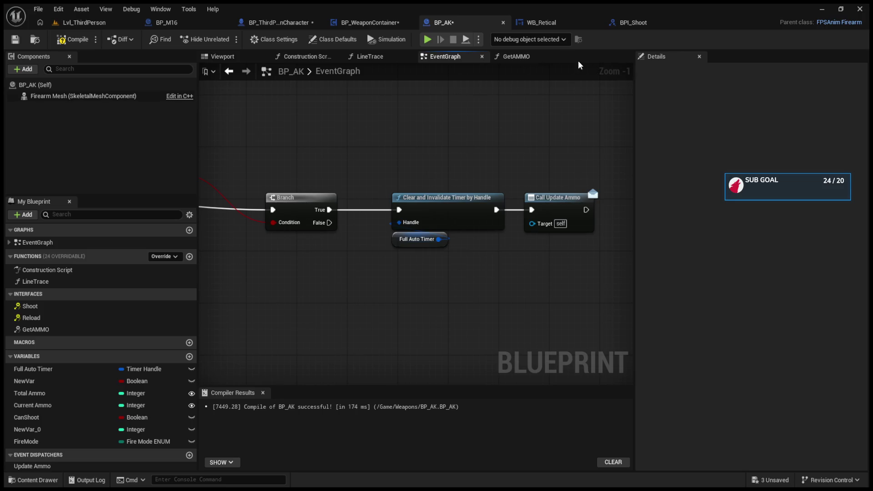
click(357, 23)
drag(404, 149, 548, 180)
scroll(455, 173, down, 2)
mouse_move(455, 173)
mouse_down()
mouse_move(501, 203)
mouse_move(526, 207)
mouse_up()
mouse_move(233, 178)
mouse_down()
mouse_move(415, 172)
mouse_move(387, 177)
mouse_move(479, 179)
mouse_up()
key(Delete)
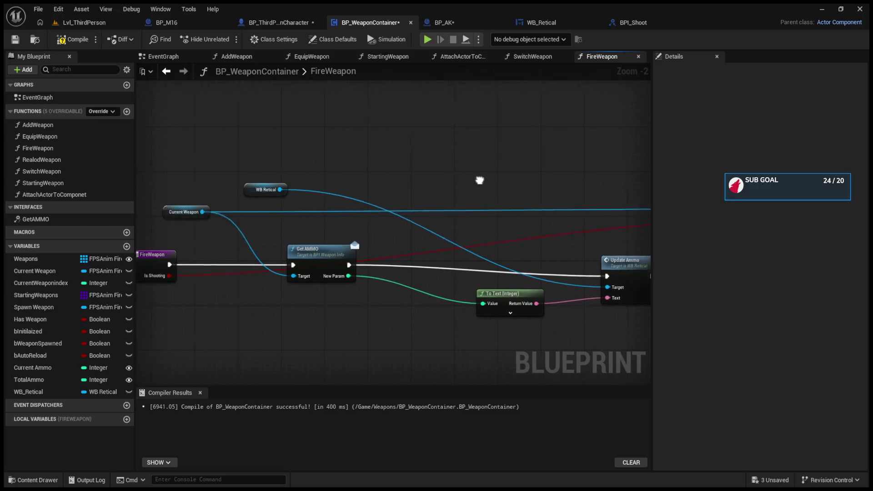
mouse_move(243, 208)
mouse_down()
mouse_move(295, 191)
mouse_move(499, 173)
mouse_up()
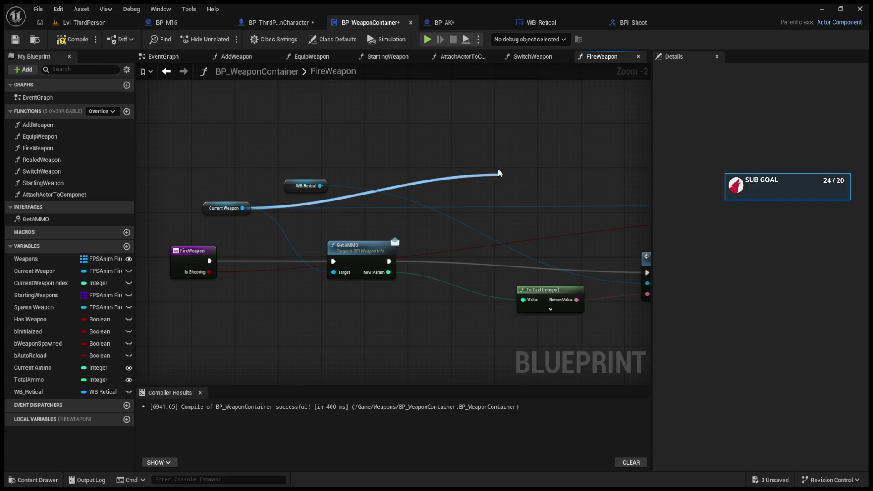
drag(499, 173, 499, 174)
click(616, 23)
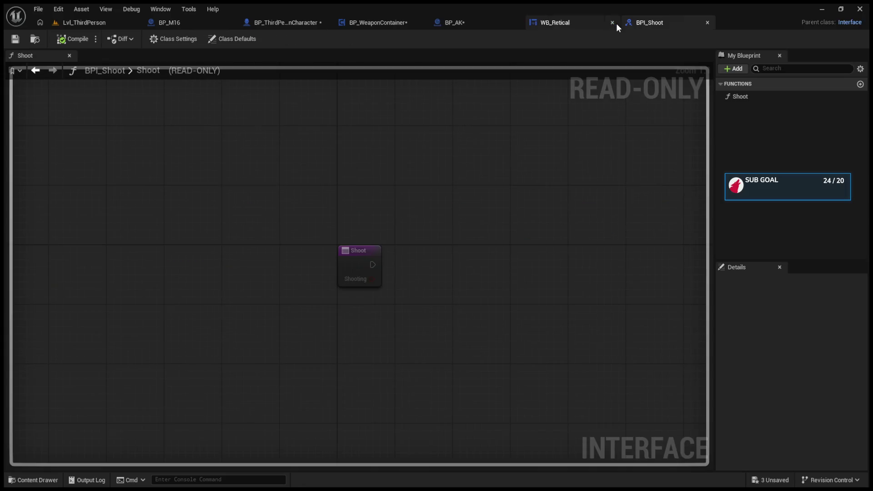
click(477, 17)
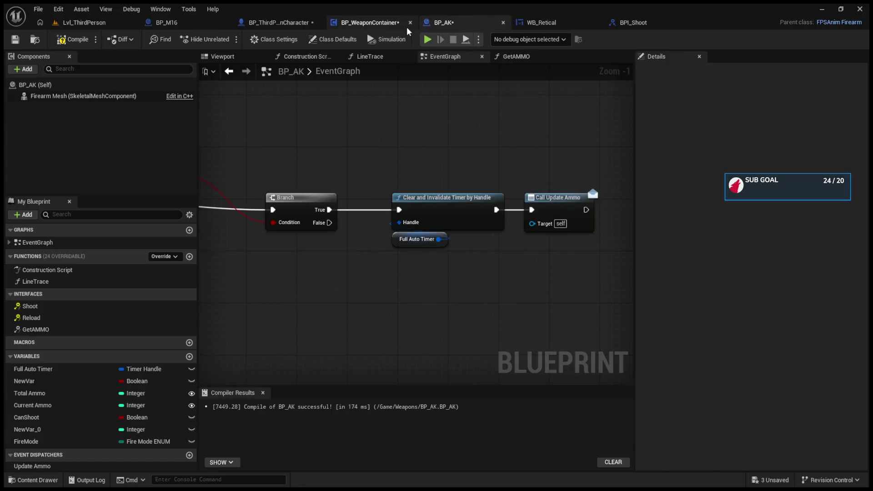
click(370, 26)
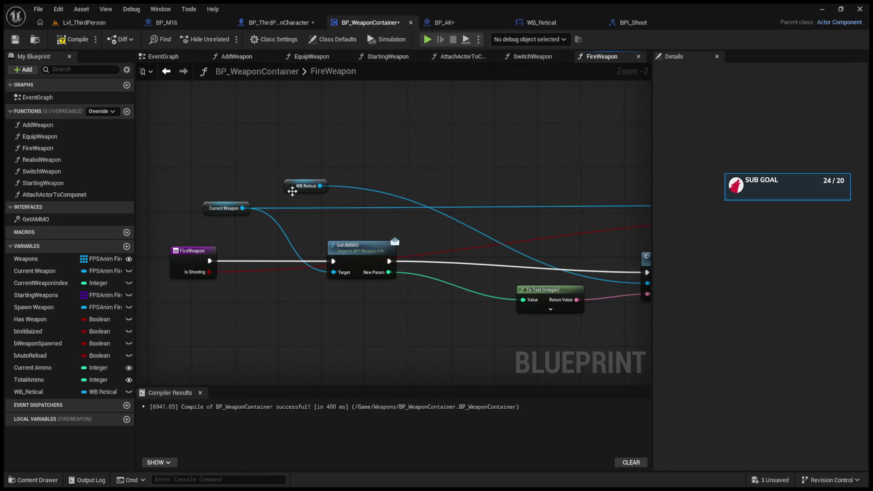
drag(243, 209, 426, 151)
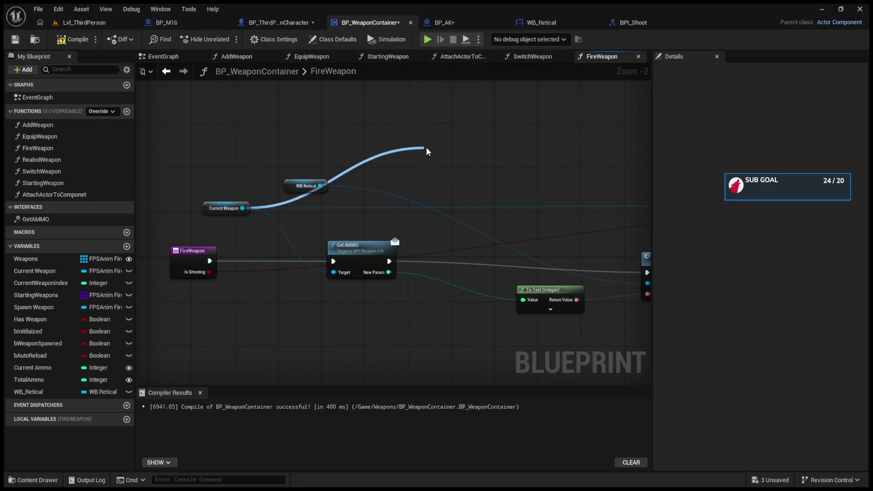
key(Escape)
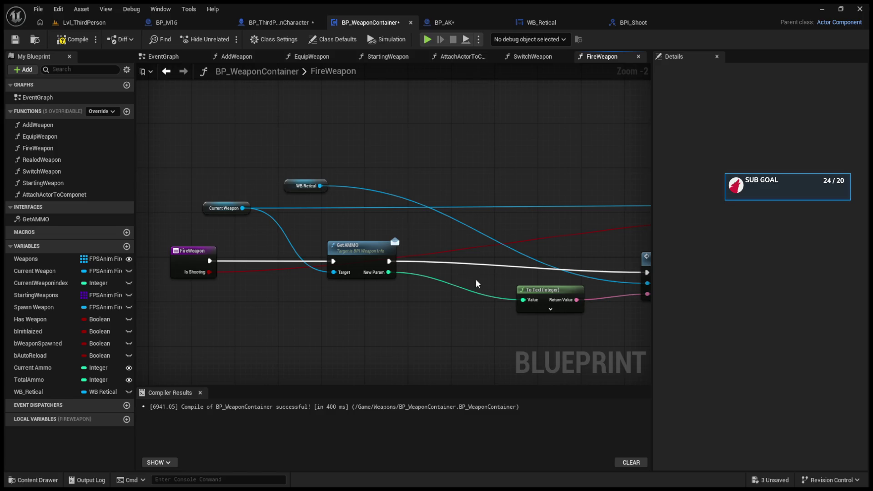
mouse_move(357, 242)
mouse_down()
mouse_move(353, 281)
mouse_move(351, 246)
mouse_up()
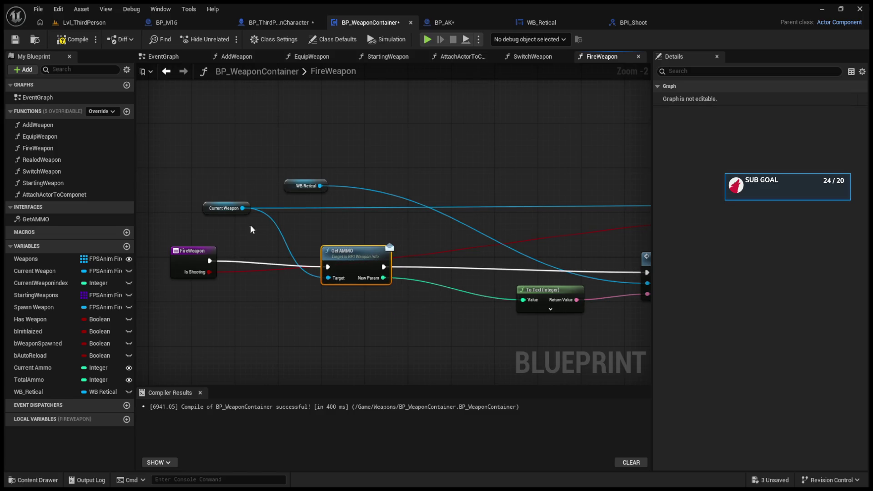
click(480, 21)
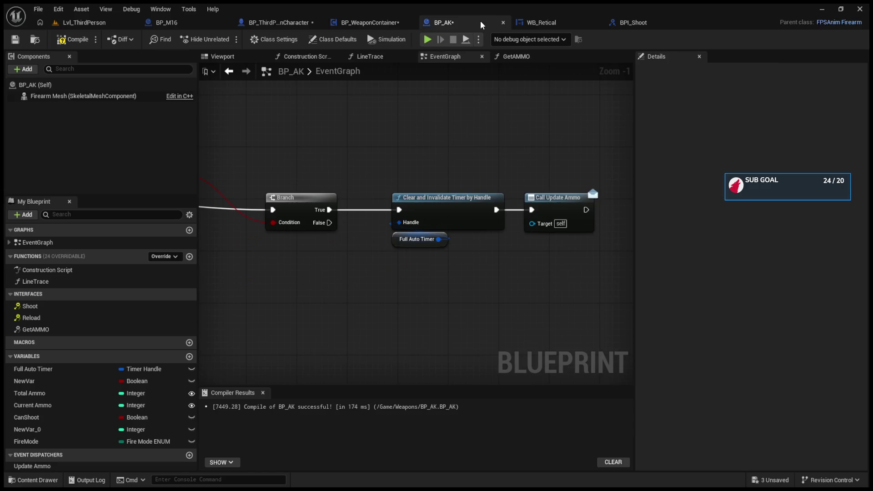
Delete the Call Update Ammo node, then drop a trial Get AMMO call and delete it
drag(547, 152, 584, 253)
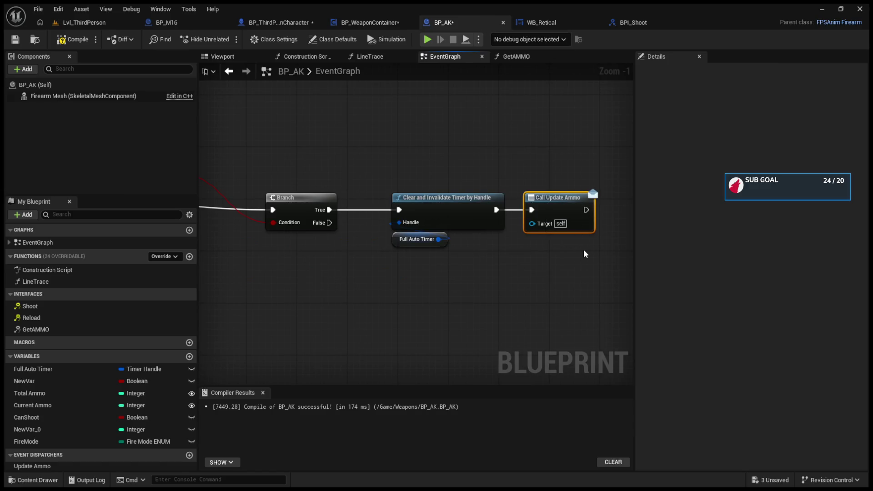
key(Delete)
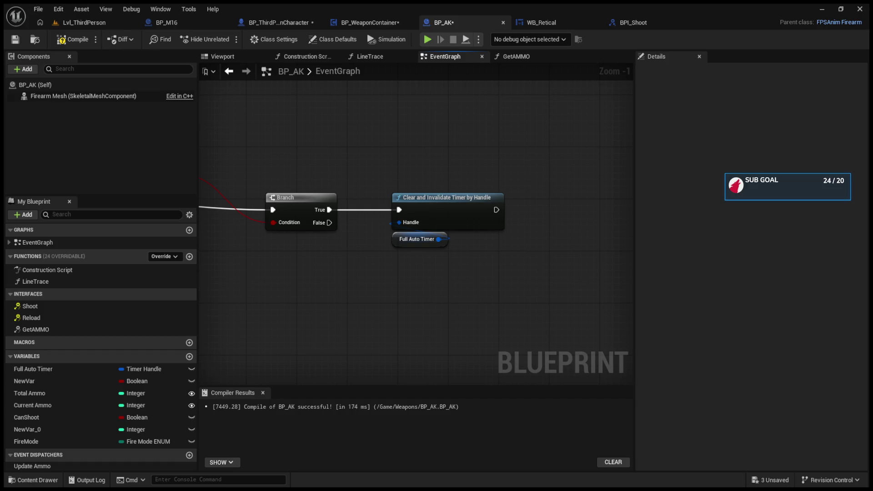
drag(74, 326, 346, 280)
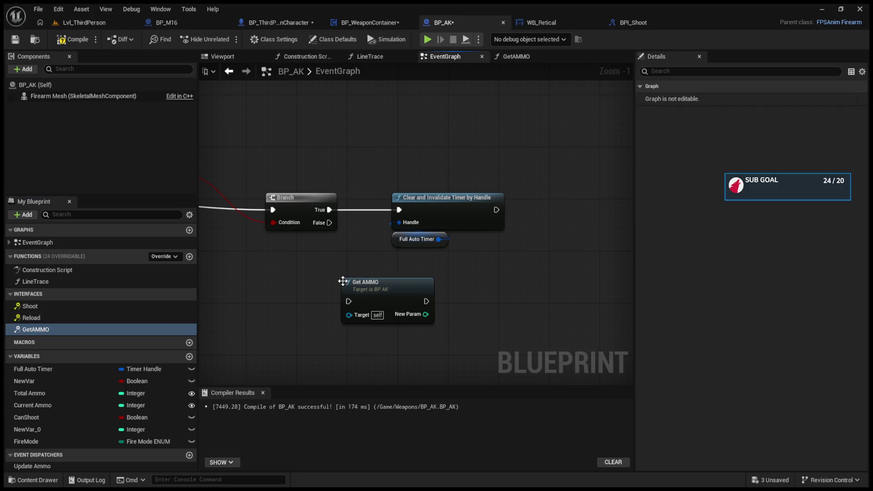
click(380, 296)
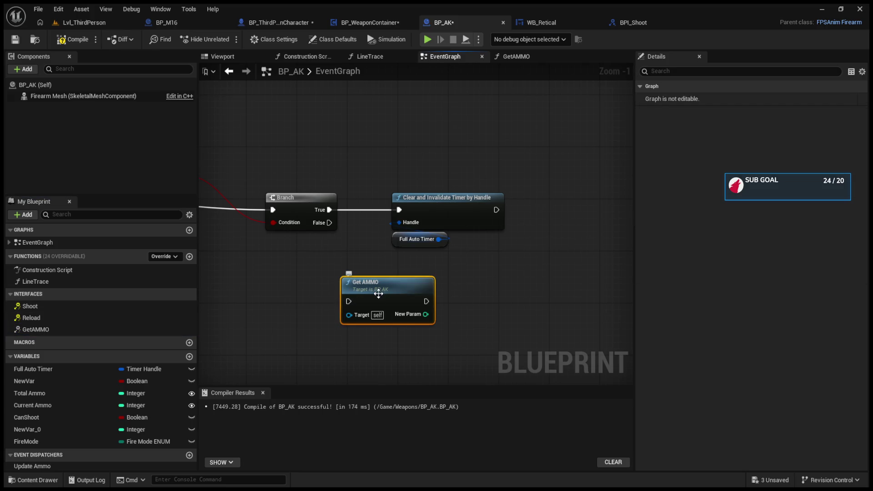
key(Delete)
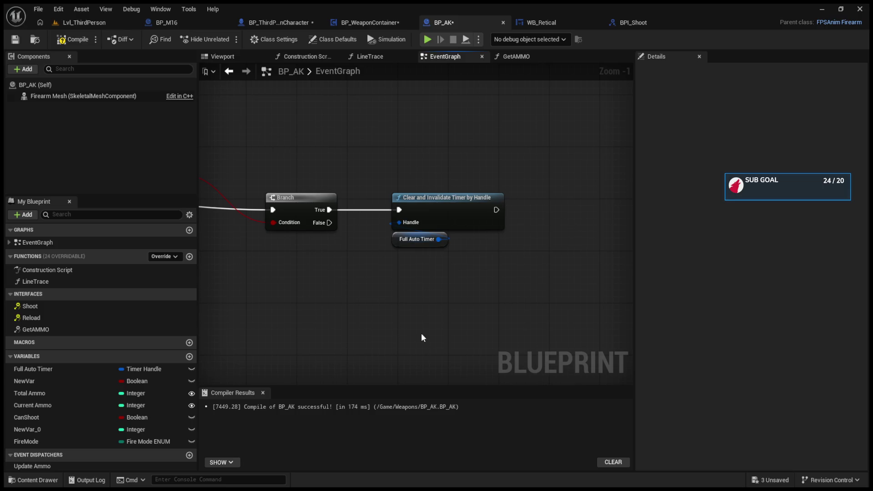
Undo and redo the Get AMMO deletion, leaving it removed, then open the GetAMMO function graph
key(ctrl+z)
key(Delete)
key(ctrl+z)
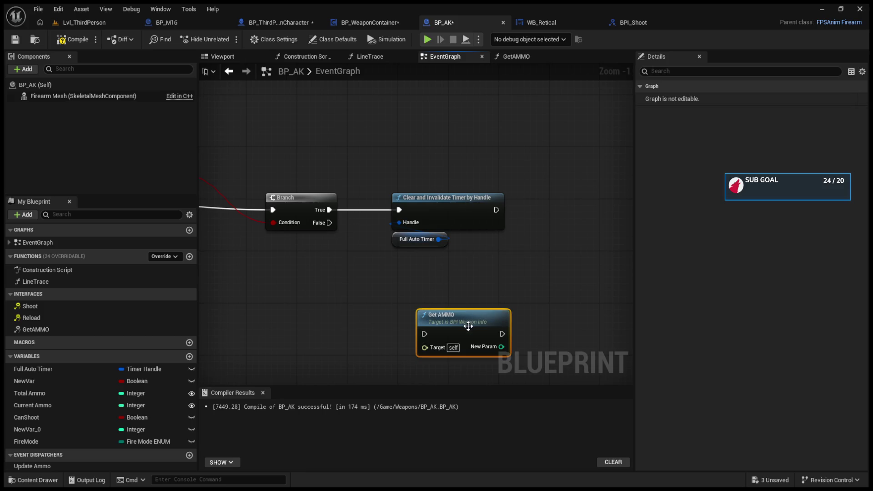
key(Delete)
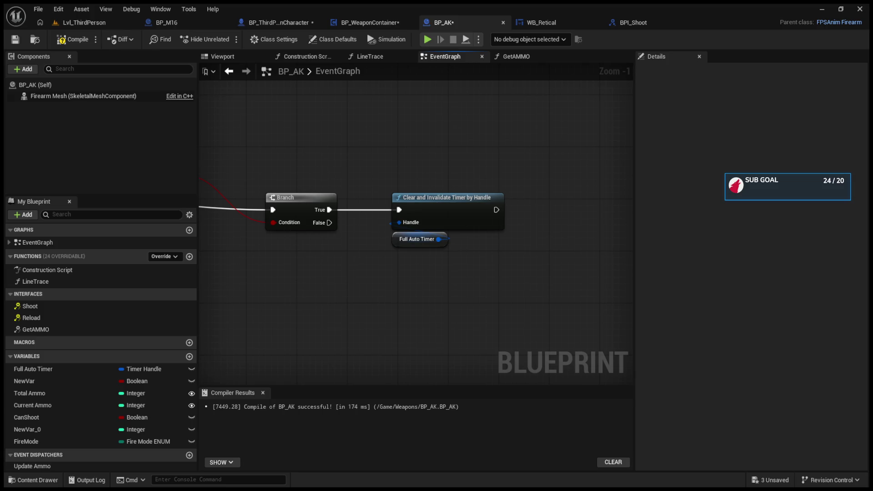
double_click(36, 329)
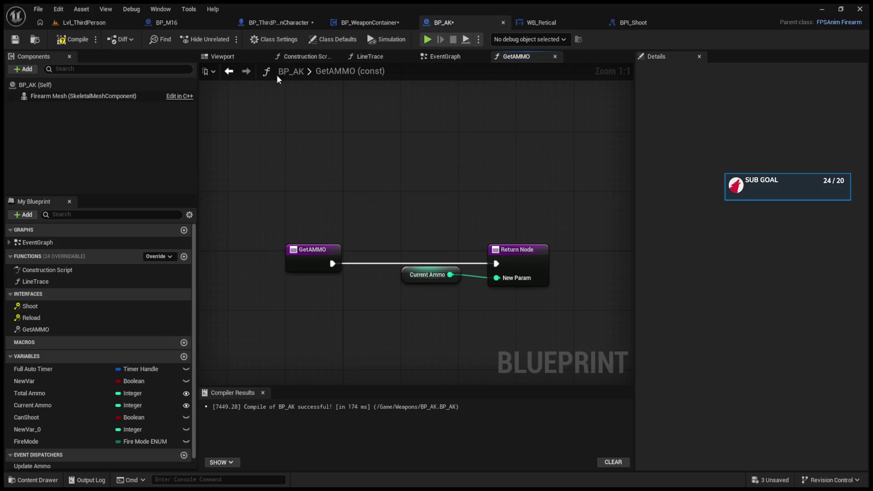
Chain a Get AMMO call after Clear and Invalidate Timer by Handle in BP_AK, then play the level
click(229, 72)
click(89, 330)
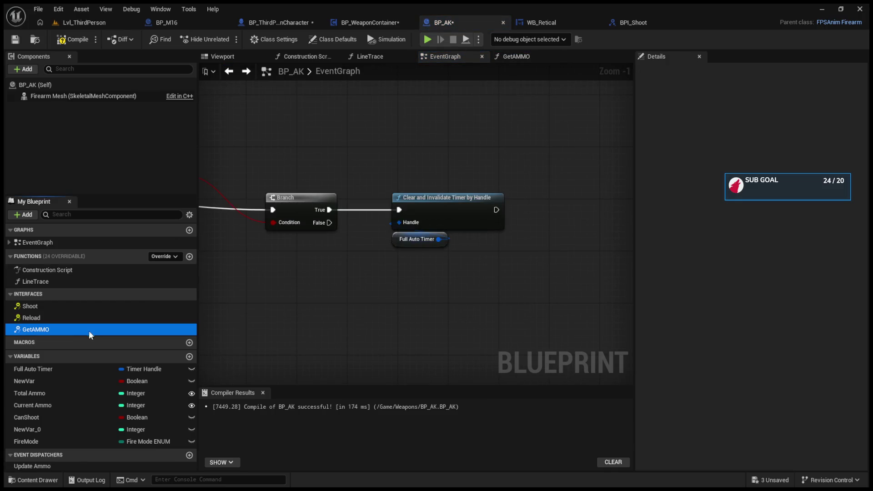
drag(528, 218, 527, 218)
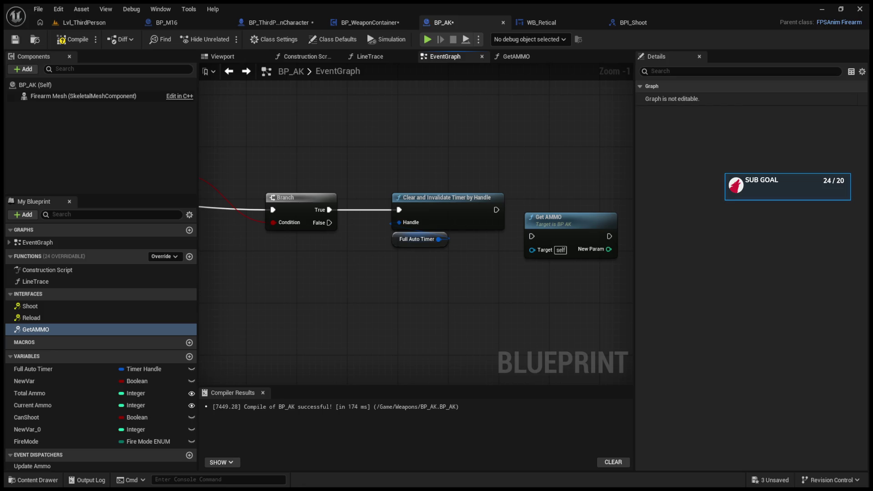
drag(558, 230, 550, 204)
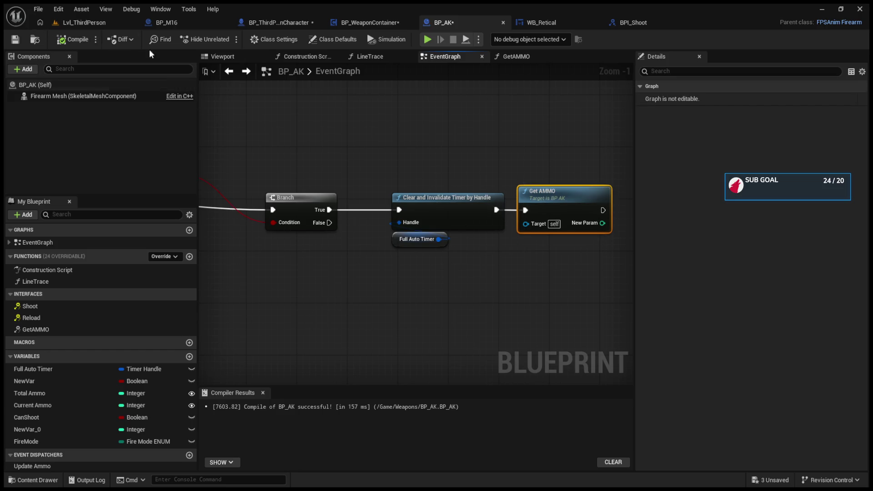
click(124, 22)
click(224, 41)
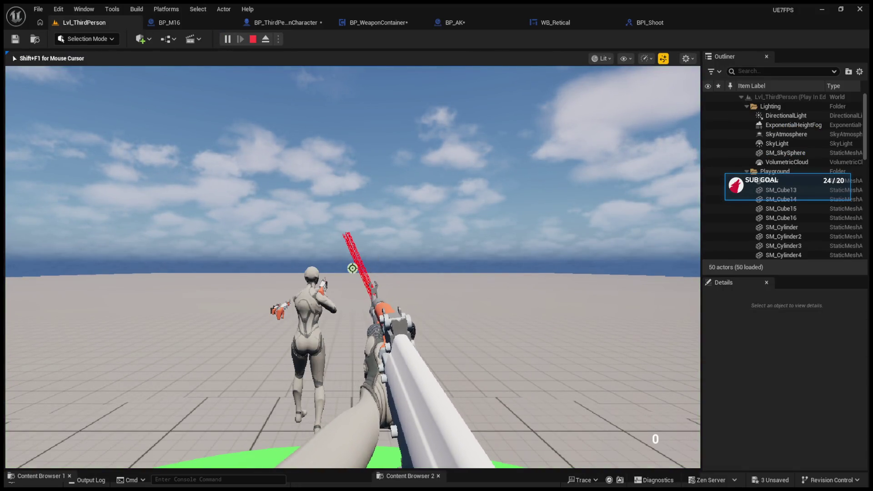
Stop play and position the Shoot node beside Update Ammo in BP_WeaponContainer's FireWeapon graph
key(Escape)
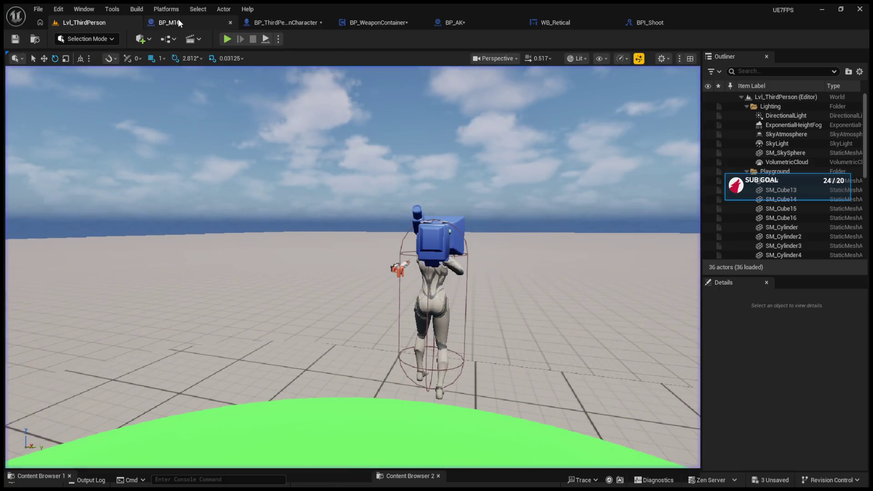
click(244, 24)
click(375, 23)
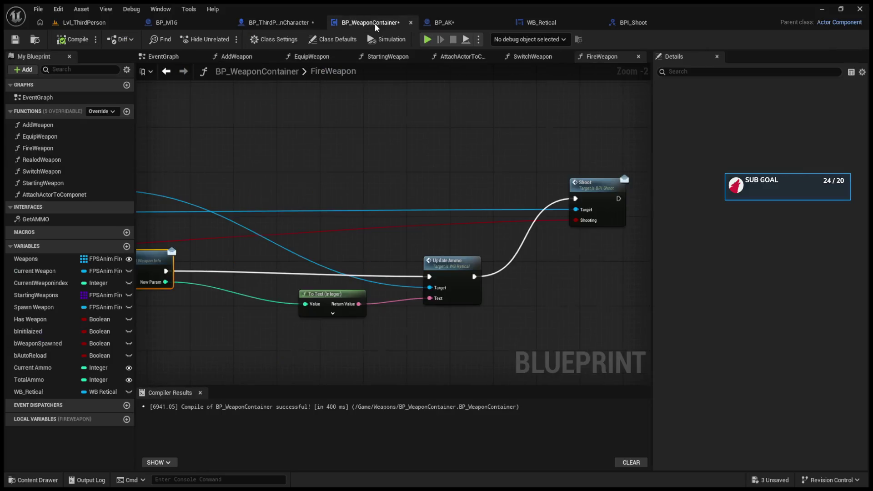
mouse_move(341, 130)
mouse_down()
mouse_move(368, 182)
mouse_move(402, 218)
mouse_move(382, 252)
mouse_move(209, 239)
mouse_up()
click(424, 242)
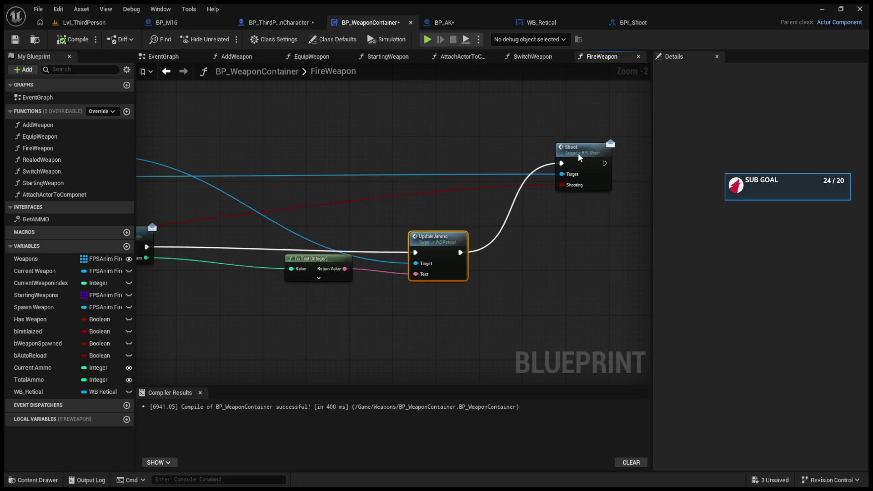
drag(579, 157, 546, 237)
drag(391, 233, 534, 225)
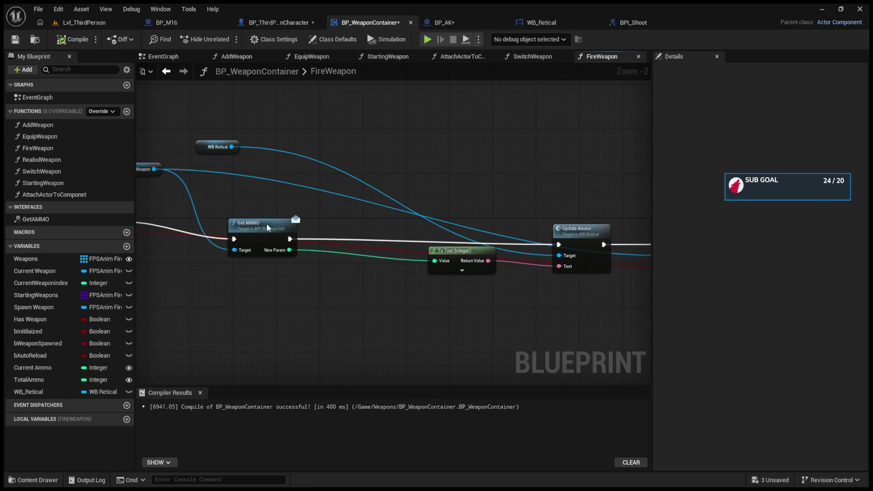
drag(408, 190, 356, 193)
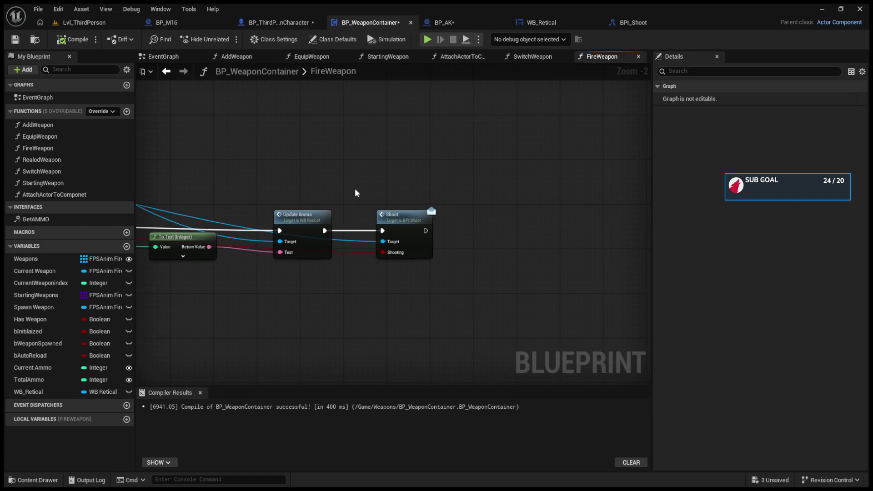
Paste a Get AMMO call after Shoot and feed its New Param through To Text into Update Ammo
key(ctrl+v)
drag(425, 231, 501, 236)
mouse_move(220, 220)
mouse_down()
mouse_move(384, 227)
mouse_move(229, 211)
mouse_move(376, 251)
mouse_move(164, 246)
mouse_up()
key(ctrl+x)
key(ctrl+v)
drag(347, 241, 465, 253)
mouse_move(348, 230)
mouse_down()
mouse_move(567, 248)
mouse_move(590, 236)
mouse_move(593, 249)
mouse_up()
click(28, 392)
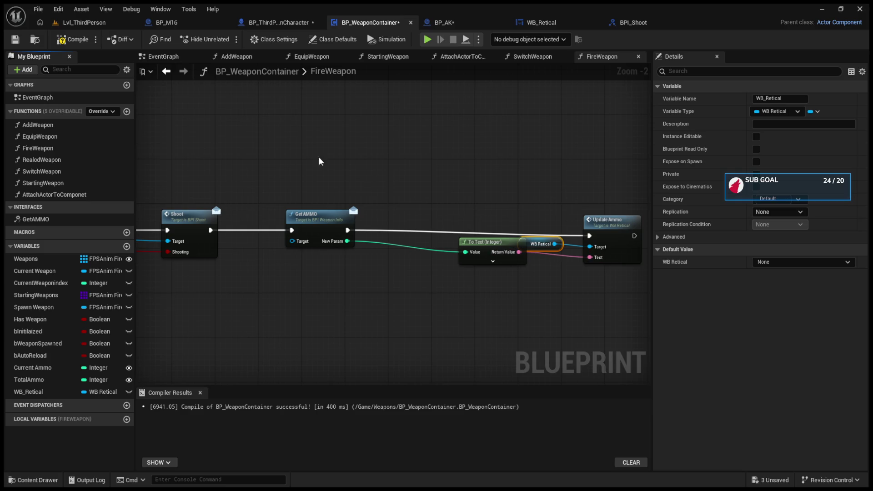
Target Get AMMO at Current Weapon and Update Ammo at WB_Retical, recompile, and play the level
click(72, 40)
mouse_move(341, 214)
mouse_down()
mouse_move(159, 218)
mouse_move(483, 201)
mouse_move(427, 200)
mouse_up()
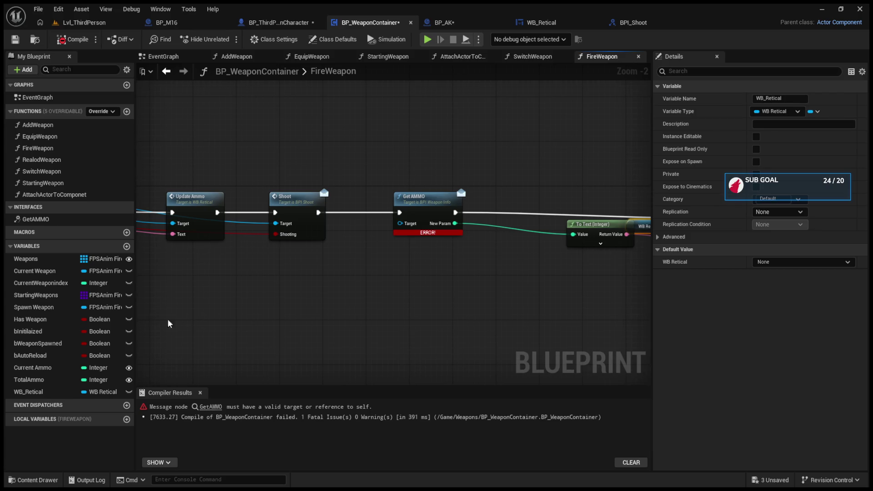
drag(35, 271, 407, 225)
click(73, 39)
click(82, 22)
click(228, 39)
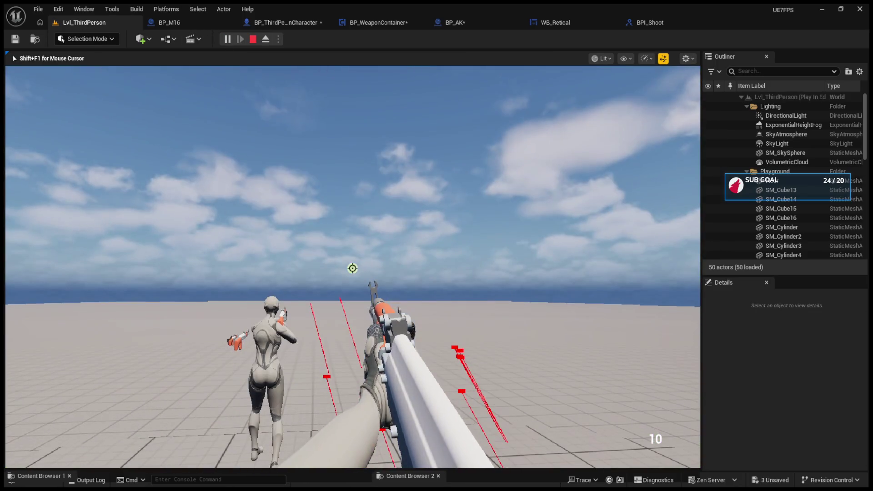
Test-fire in play, then line up the FireWeapon entry, To Text and Update Ammo nodes
click(353, 269)
key(Escape)
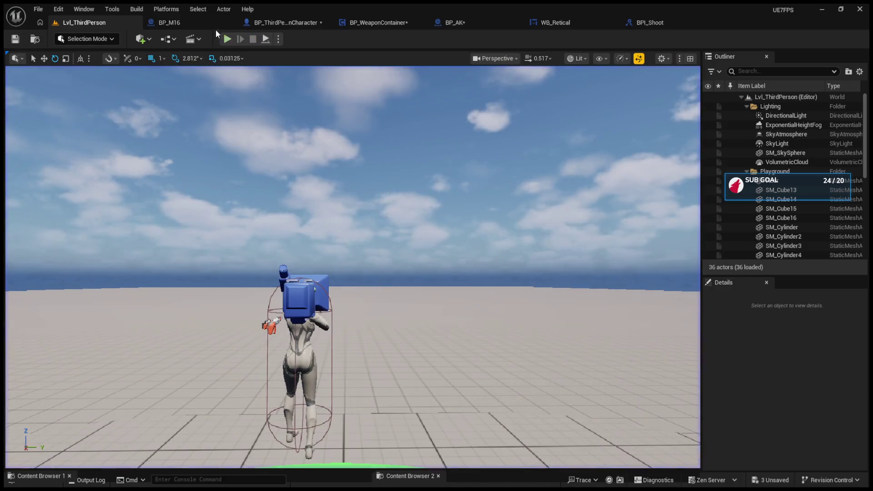
click(169, 22)
click(250, 23)
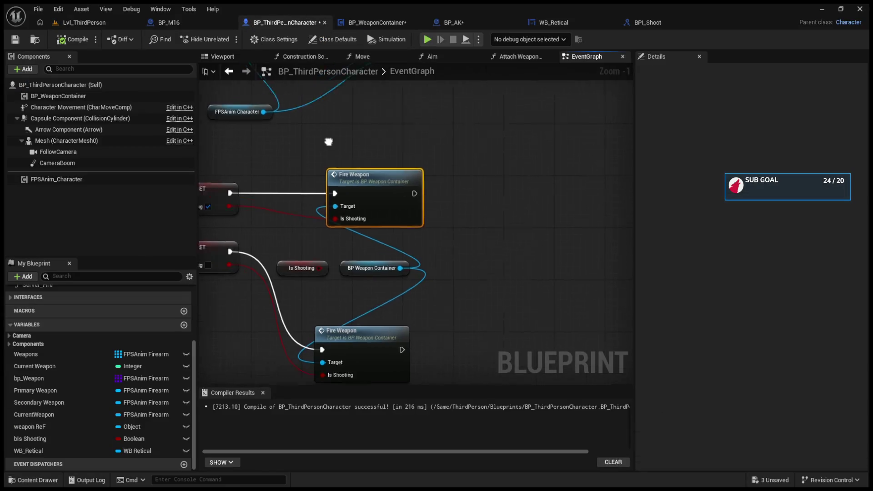
click(371, 23)
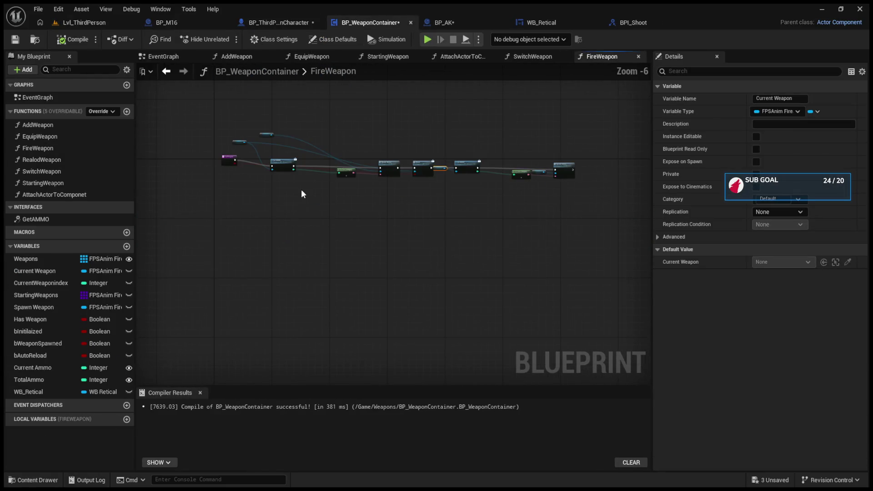
mouse_move(225, 195)
mouse_down()
mouse_move(270, 195)
mouse_move(275, 250)
mouse_up()
mouse_move(582, 212)
mouse_down()
mouse_move(566, 202)
mouse_move(285, 204)
mouse_up()
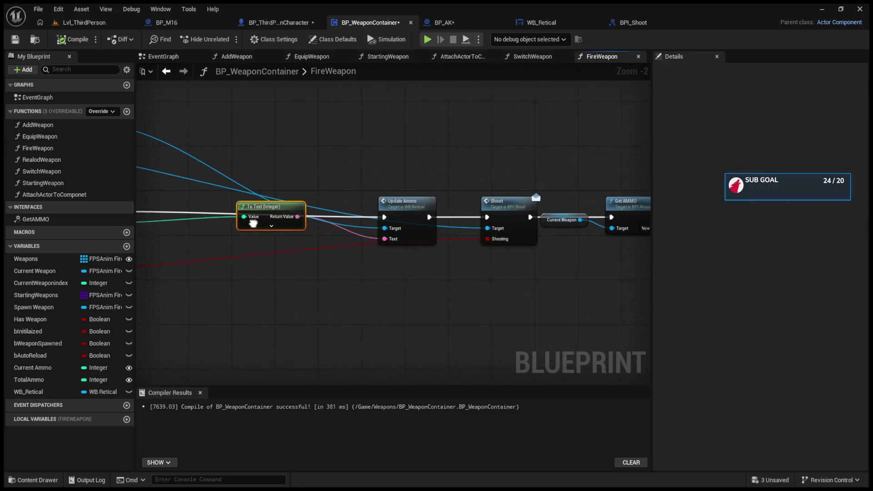
drag(400, 196, 400, 172)
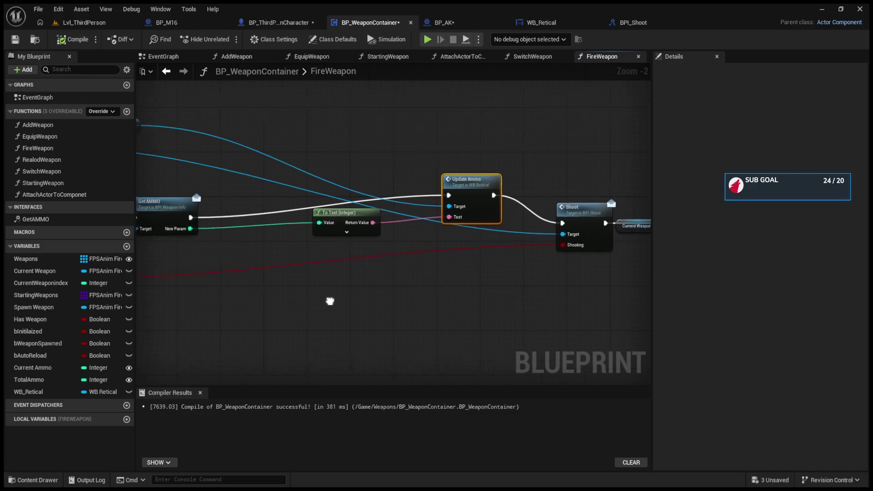
Check FireWeapon's advanced function settings and raise Shoot and Get AMMO into line
drag(331, 302, 543, 311)
click(200, 267)
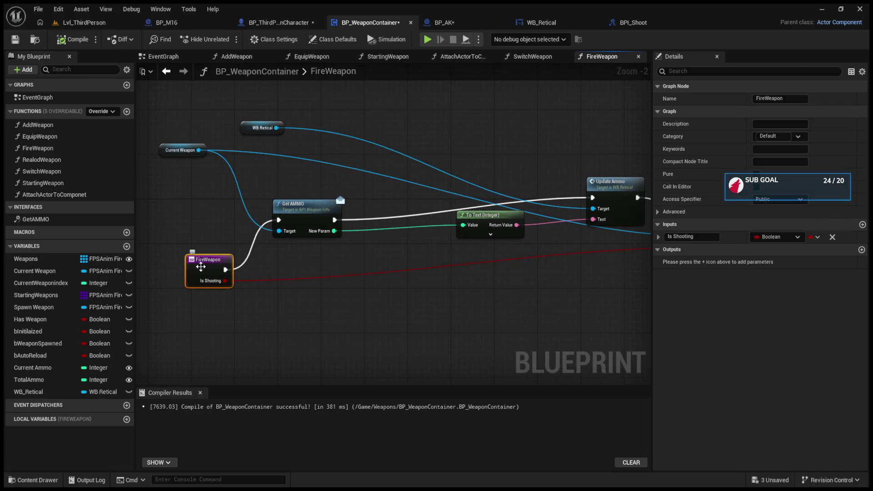
click(657, 214)
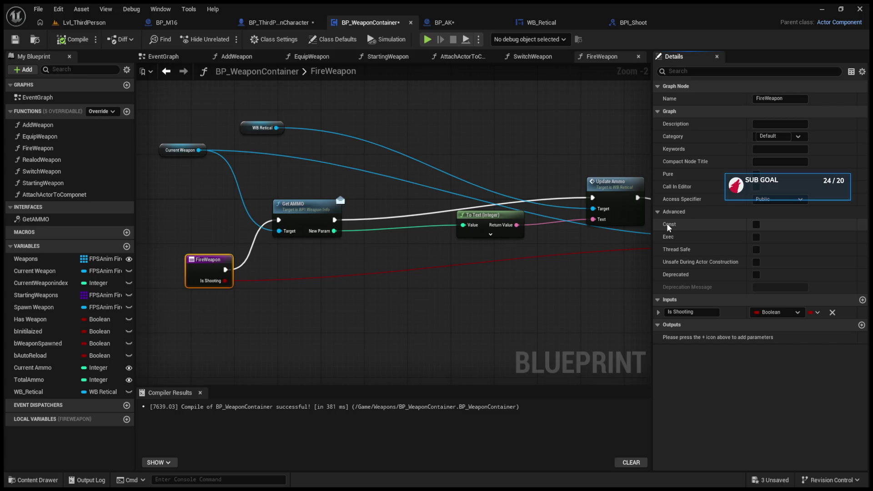
mouse_move(507, 304)
mouse_down()
mouse_move(365, 308)
mouse_move(347, 260)
mouse_up()
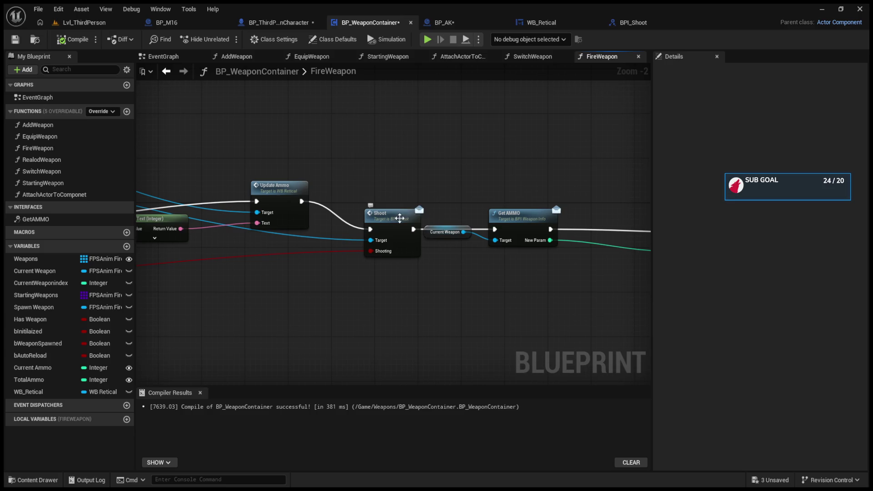
drag(399, 218, 397, 203)
drag(502, 216, 501, 205)
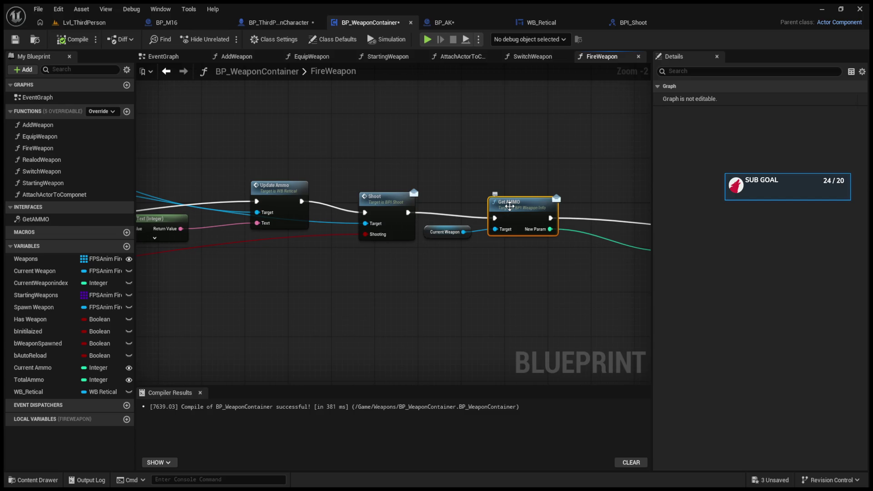
In BP_ThirdPersonCharacter, move the lower Is Shooting SET from IA_Shoot's Canceled to Completed and compile
click(441, 23)
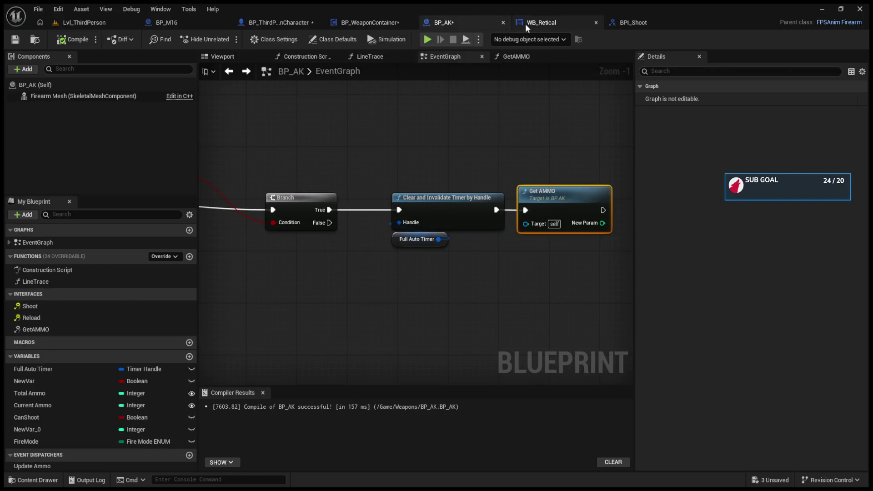
click(526, 24)
click(373, 22)
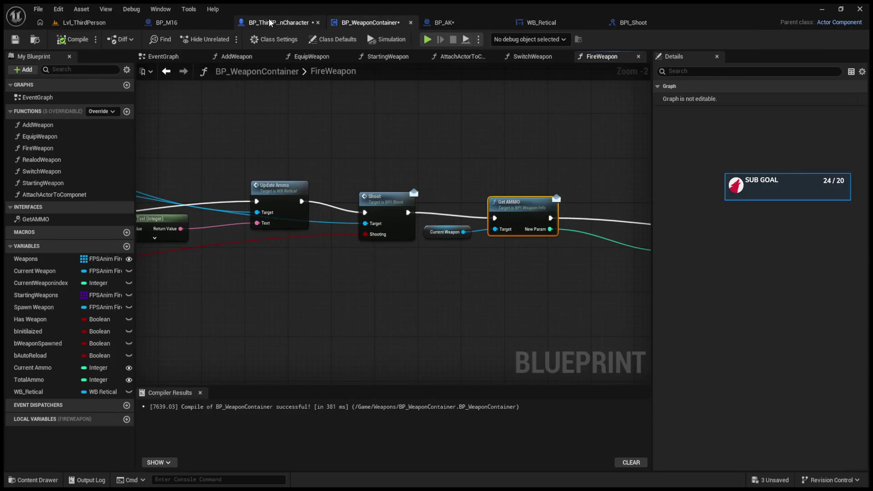
click(269, 22)
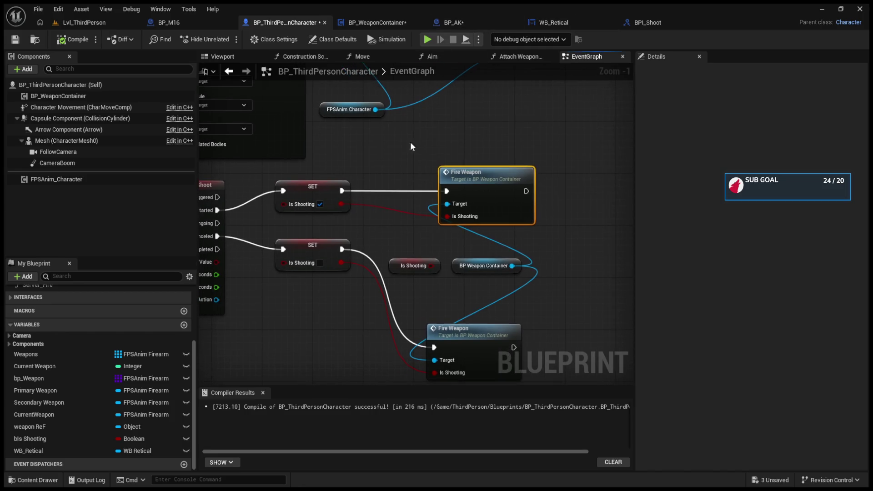
drag(397, 236, 453, 234)
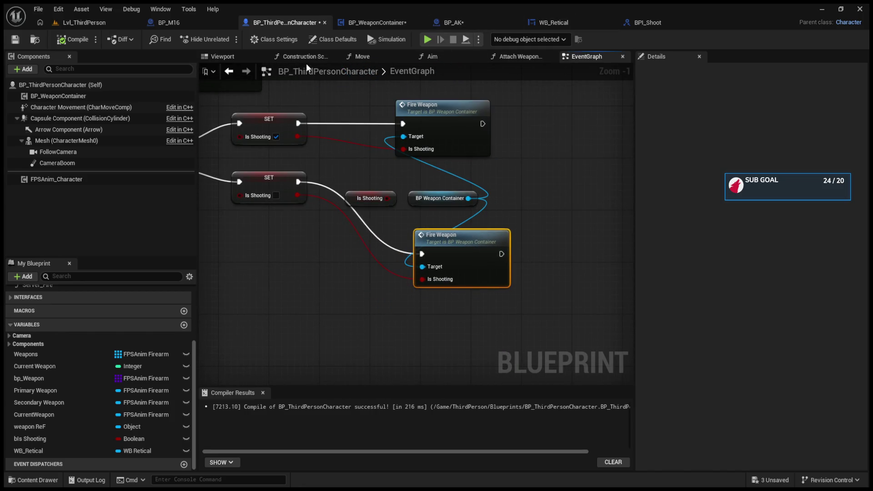
drag(289, 140, 415, 164)
mouse_move(300, 193)
mouse_down()
mouse_move(309, 206)
mouse_move(301, 207)
mouse_up()
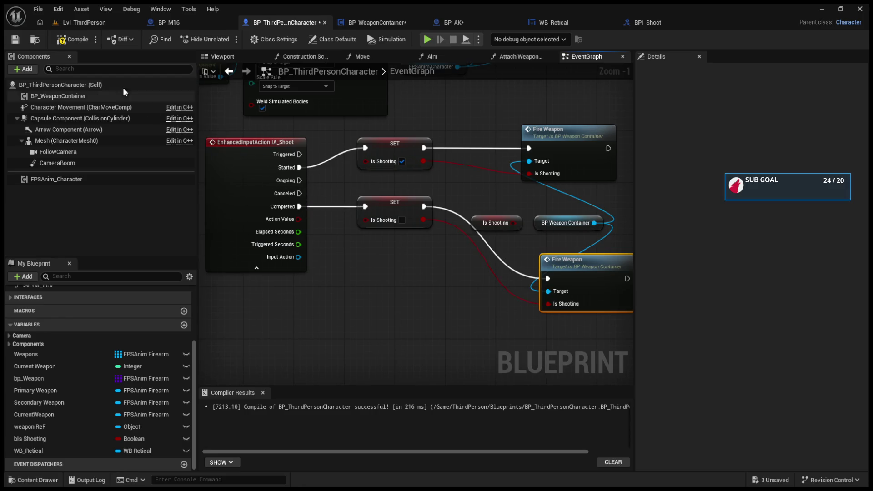
click(83, 41)
click(91, 23)
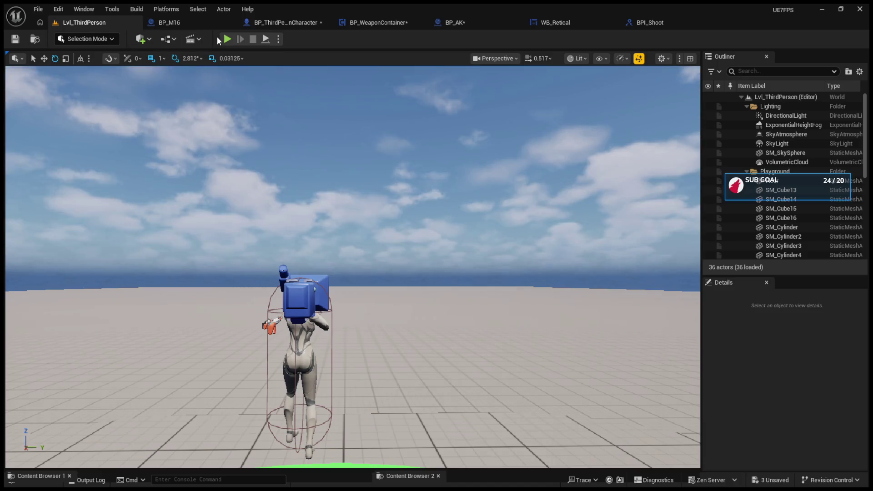
Test-fire the weapon down to its last round, then also wire IA_Shoot's Canceled pin to the lower SET
key(alt+p)
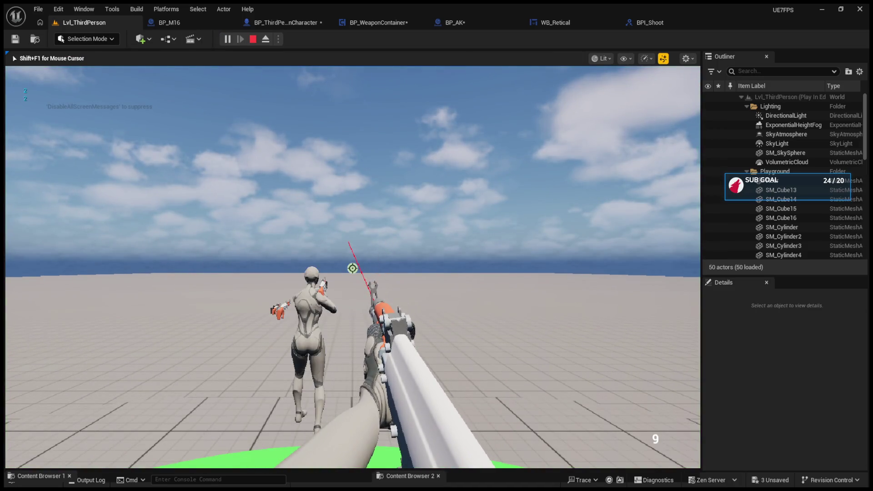
click(352, 269)
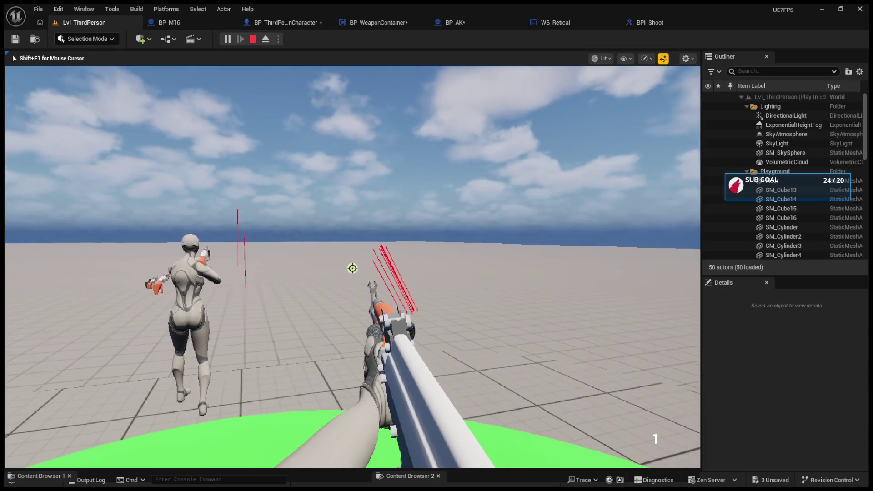
click(352, 269)
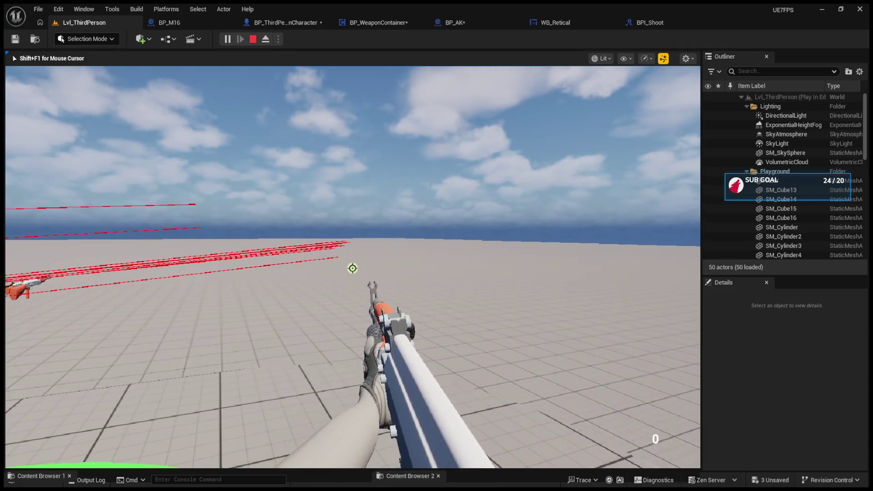
key(Escape)
click(169, 23)
click(279, 23)
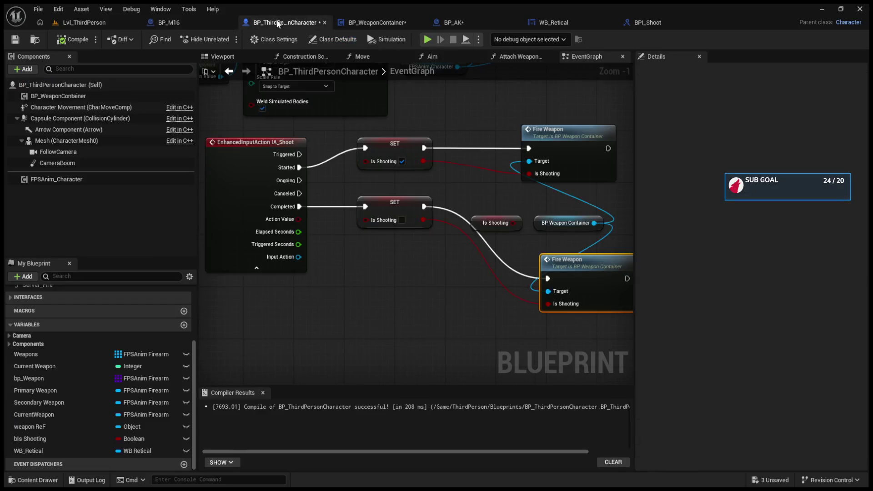
drag(365, 209, 366, 207)
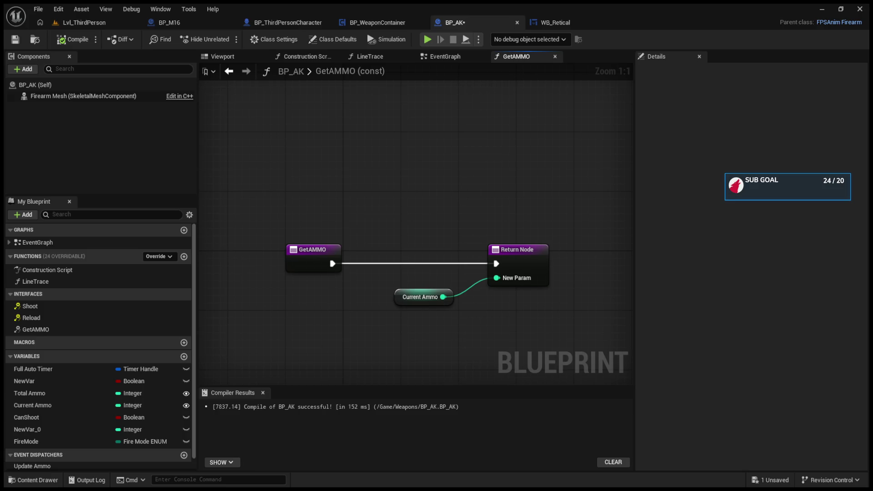
Review the BP_M16, BP_ThirdPersonCharacter, BP_WeaponContainer, BP_AK and WB_Retical tabs, then return to Lvl_ThirdPerson
click(205, 23)
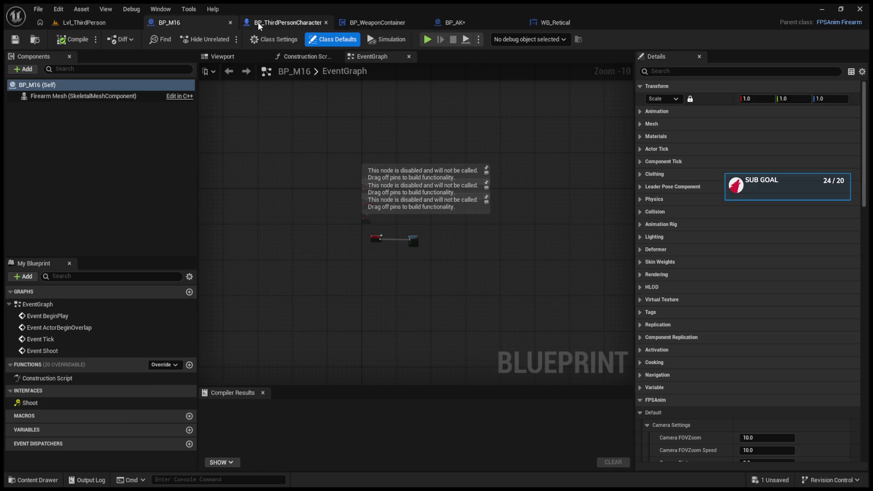
click(258, 22)
click(375, 23)
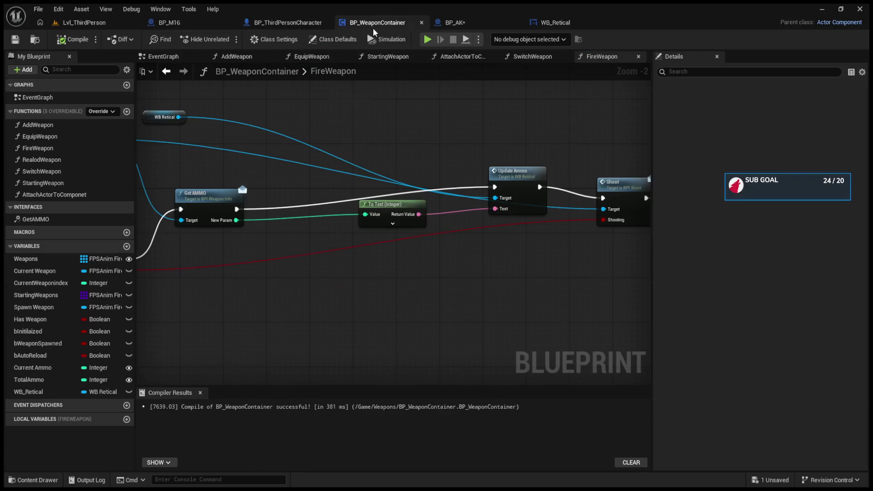
click(450, 26)
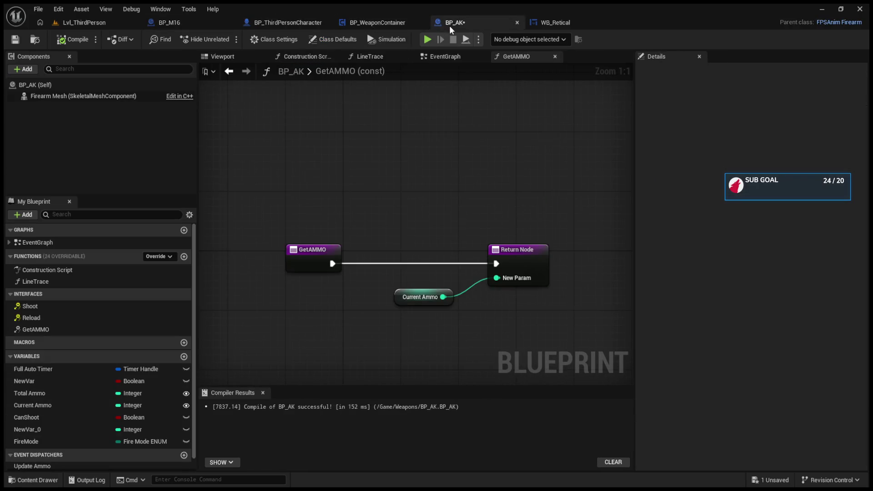
click(557, 24)
click(204, 22)
click(281, 21)
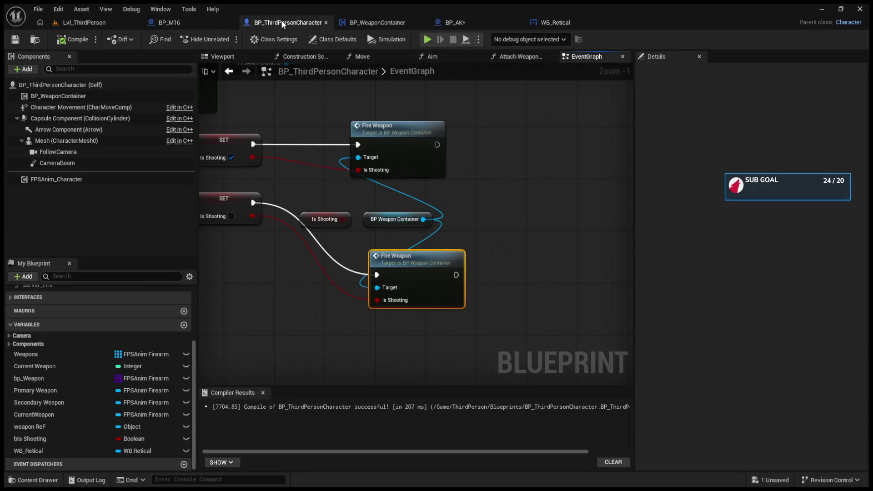
click(351, 27)
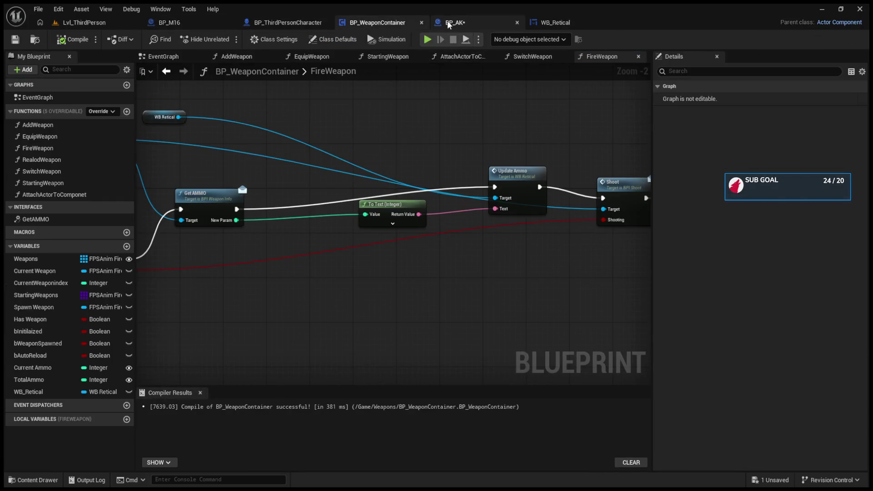
click(455, 23)
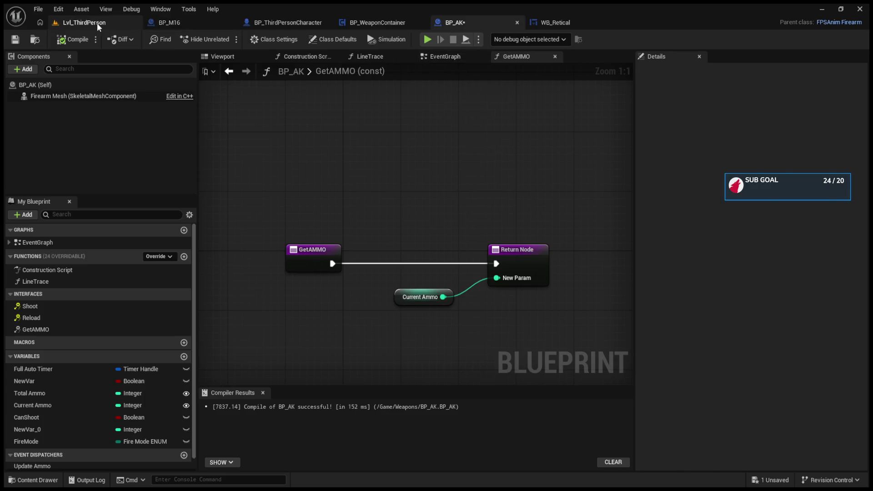
click(97, 22)
drag(341, 470, 340, 230)
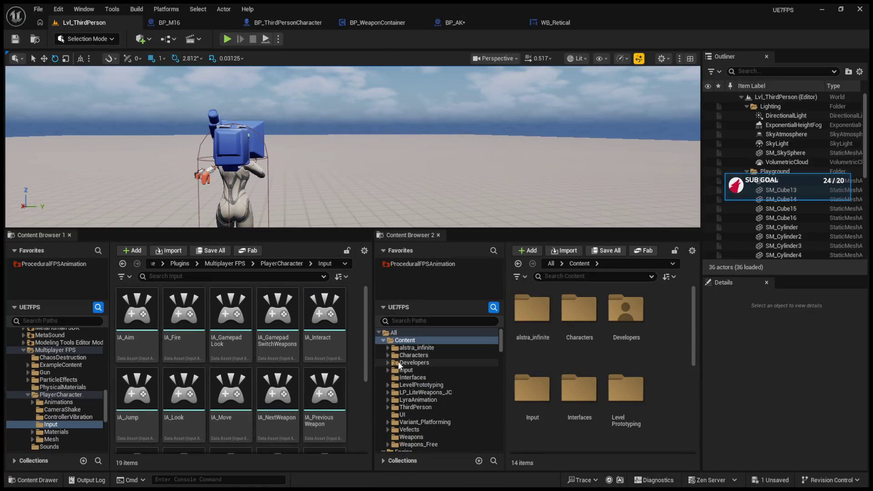
Give BPI_WeaponInfo's GetAMMO an Integer input NewParam1, then go back to BP_AK
click(412, 378)
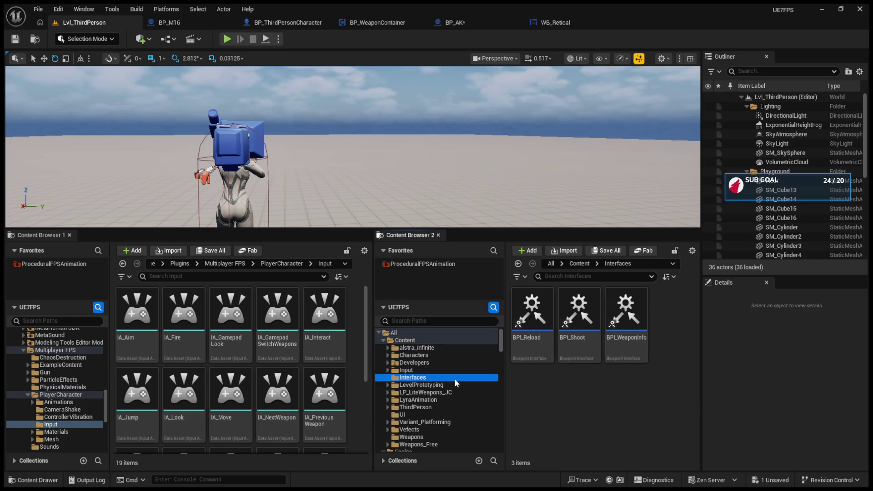
double_click(614, 329)
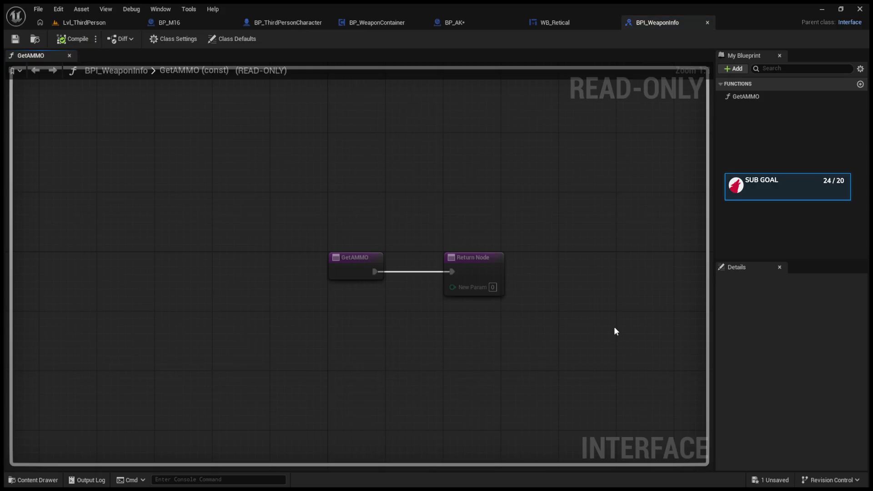
click(361, 262)
scroll(787, 382, down, 5)
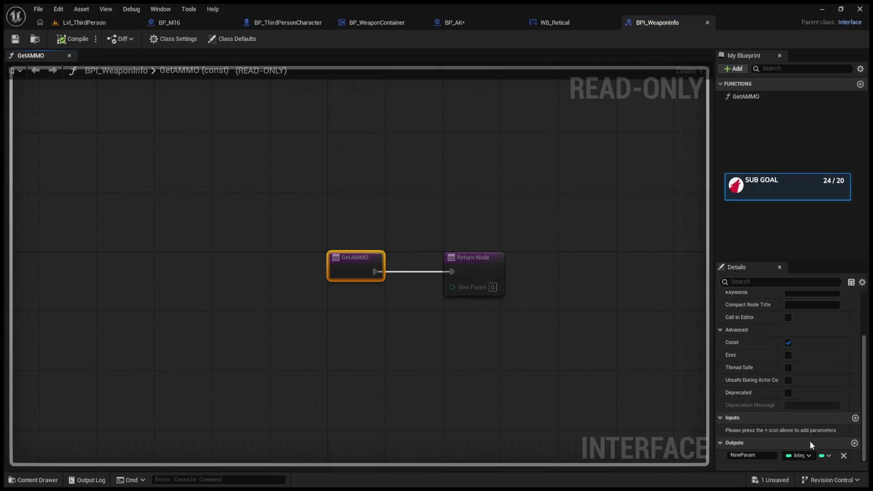
click(856, 418)
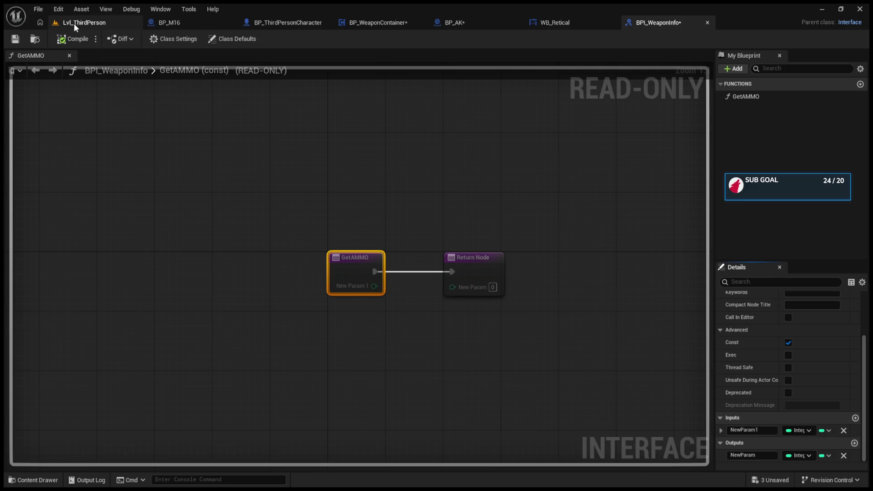
click(532, 23)
click(447, 23)
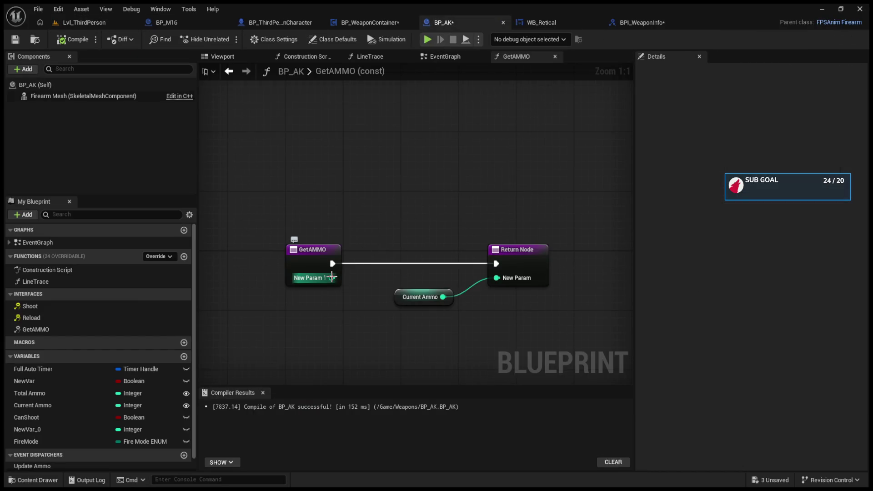
Return New Param 1 from BP_AK's GetAMMO, delete the Current Ammo getter, and compile
drag(332, 278, 497, 278)
click(422, 300)
key(Delete)
click(73, 39)
click(438, 56)
click(519, 56)
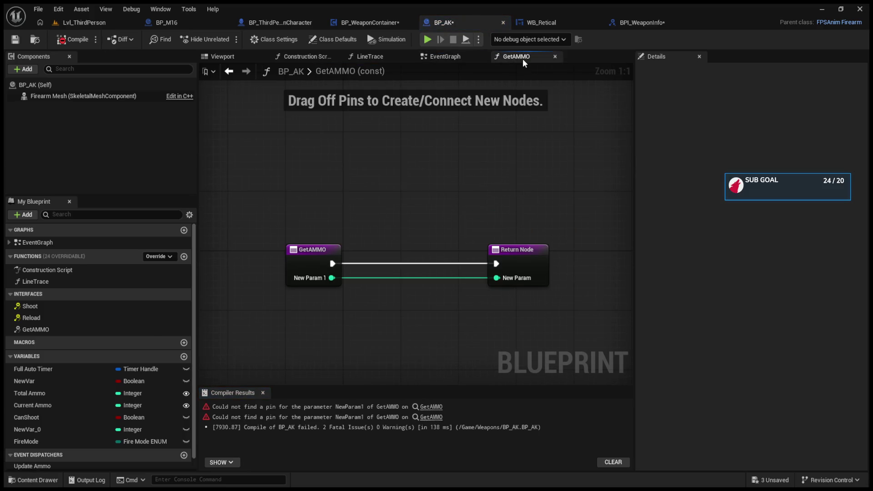
Delete the broken Get AMMO call flagged in Compiler Results and recompile
click(431, 406)
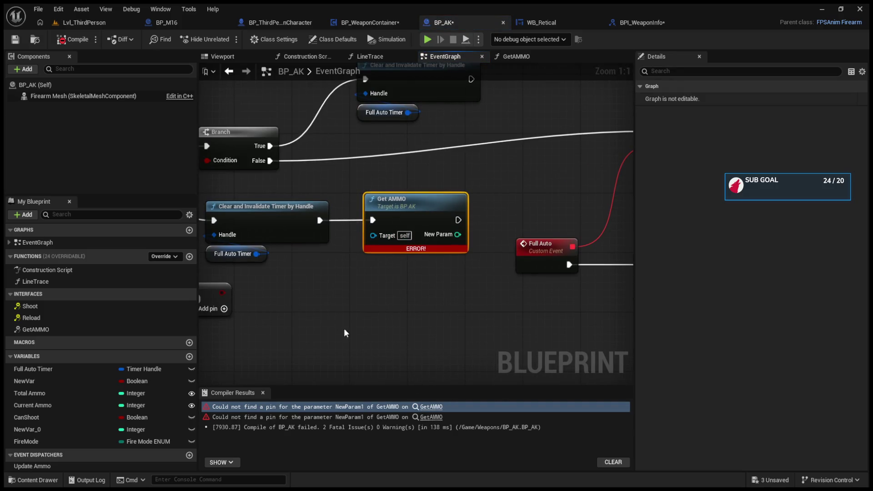
key(Delete)
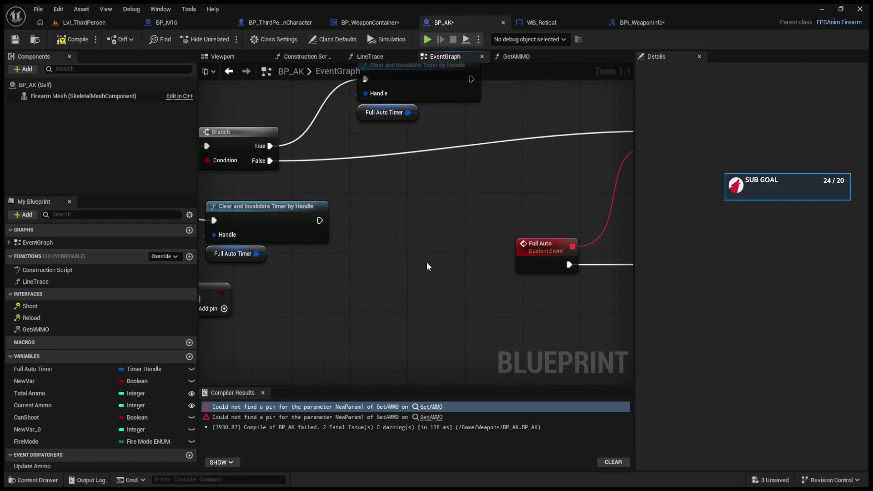
click(73, 39)
drag(410, 216, 420, 228)
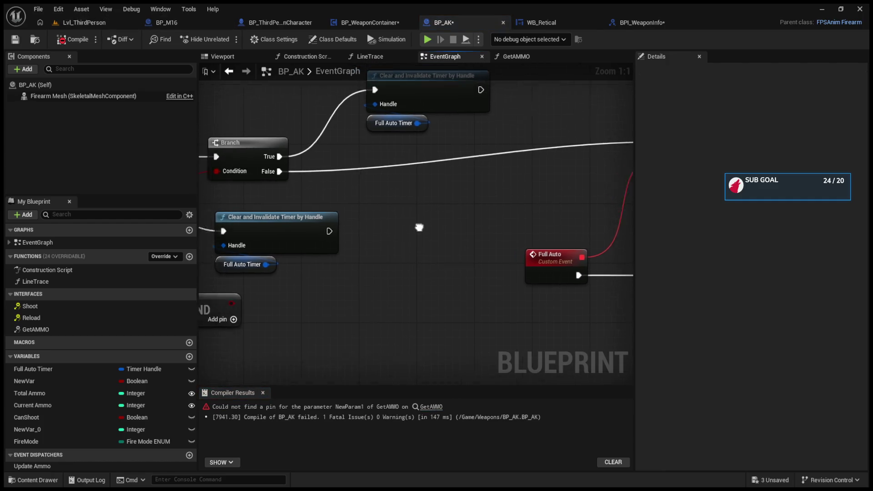
scroll(419, 228, down, 4)
mouse_move(540, 229)
mouse_down()
mouse_move(299, 251)
mouse_move(468, 269)
mouse_move(470, 280)
mouse_move(384, 296)
mouse_up()
Feed Current Ammo into LineTrace's Get AMMO New Param 1, compile, and play the level
click(427, 407)
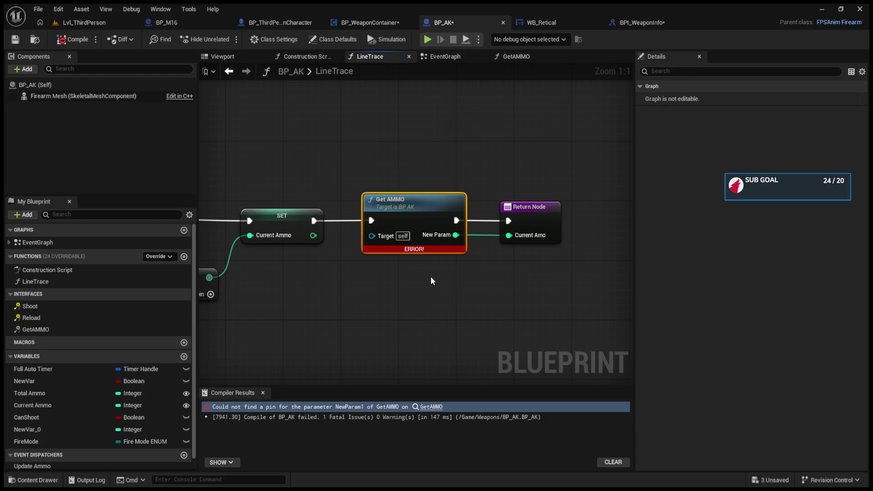
drag(314, 236, 380, 255)
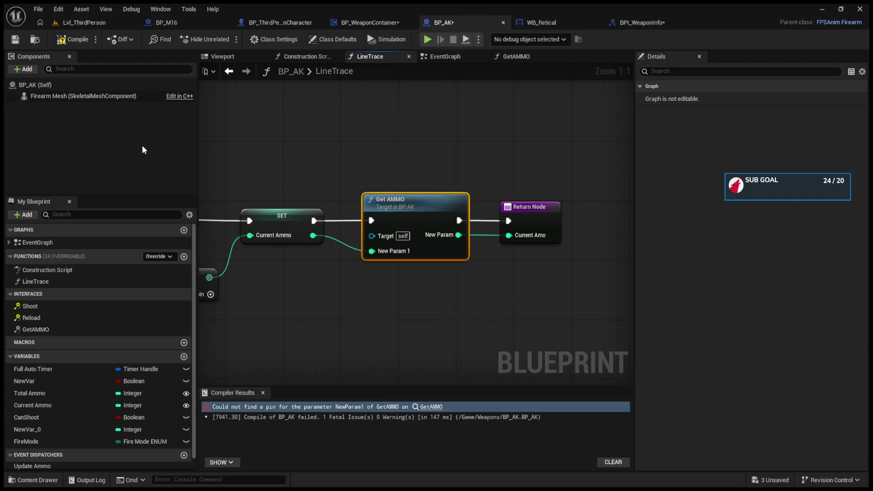
click(67, 42)
click(100, 19)
click(226, 40)
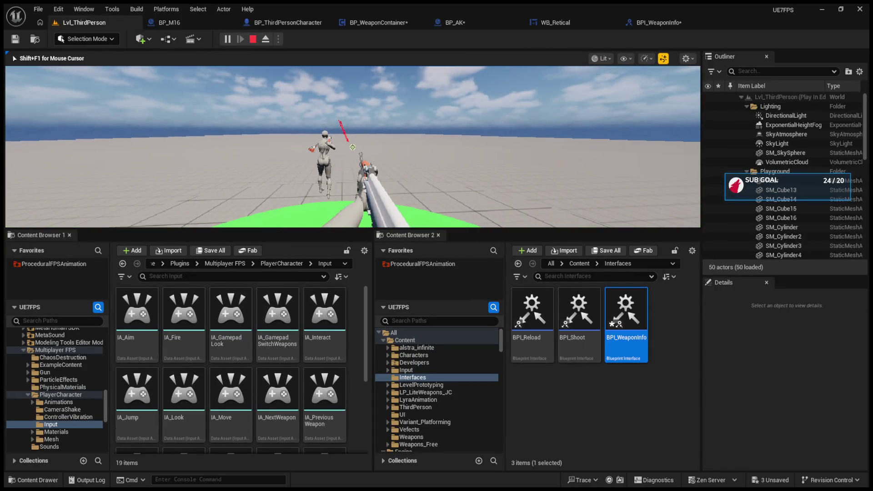
Enlarge the level viewport and run a quick test play with the counter at 0
key(Escape)
drag(361, 231, 362, 398)
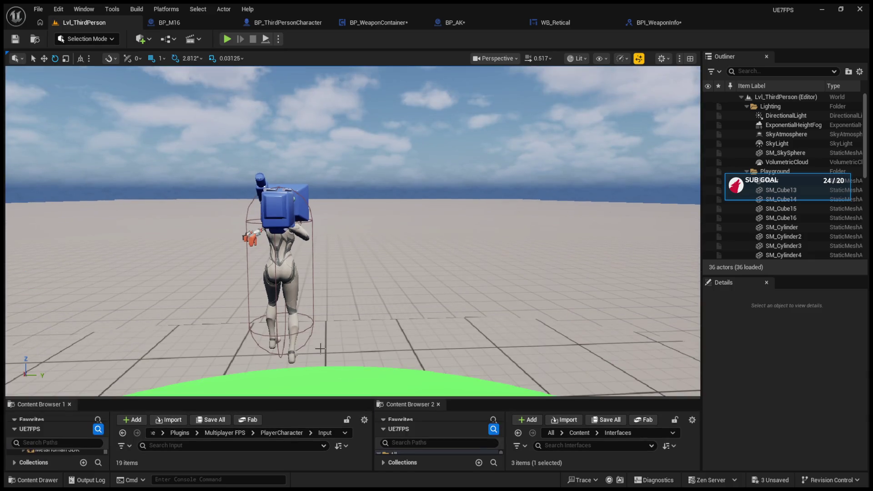
click(224, 40)
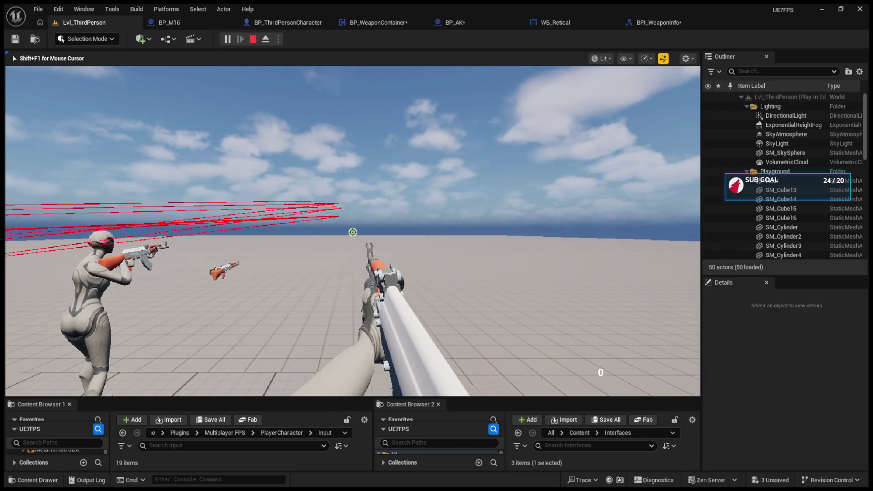
key(Escape)
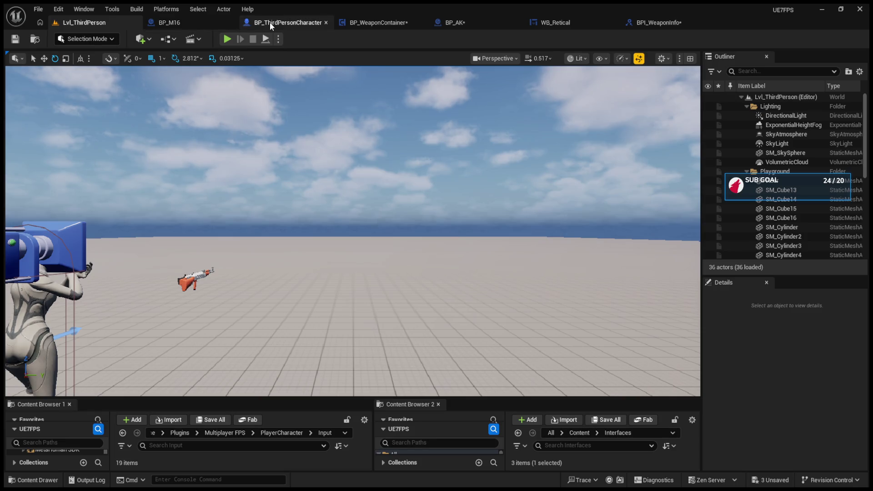
Go back to BP_AK and open its GetAMMO interface function graph
click(272, 22)
click(375, 24)
click(463, 24)
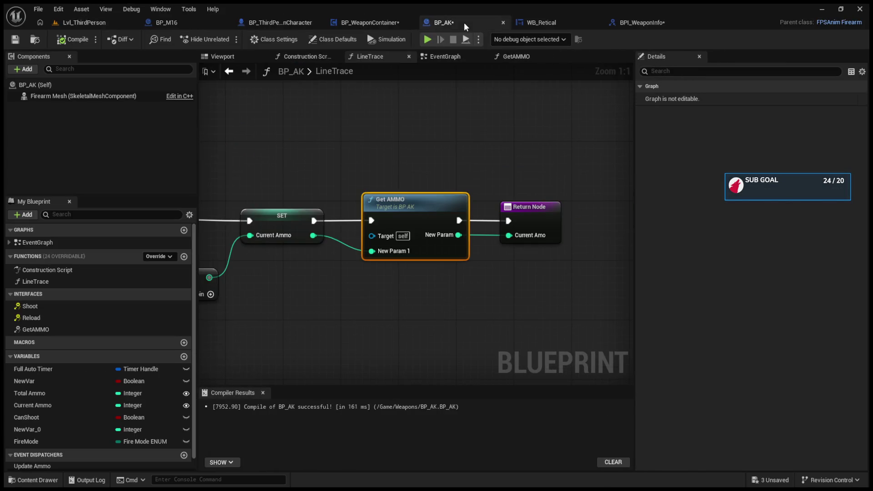
double_click(380, 200)
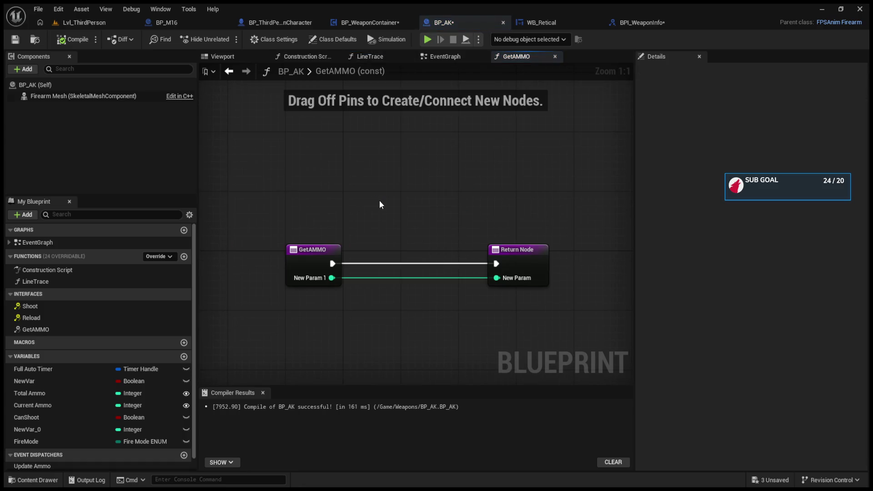
Return Total Ammo from GetAMMO, compile, and test-play to see the counter at 90
click(37, 395)
drag(397, 314, 497, 278)
click(73, 40)
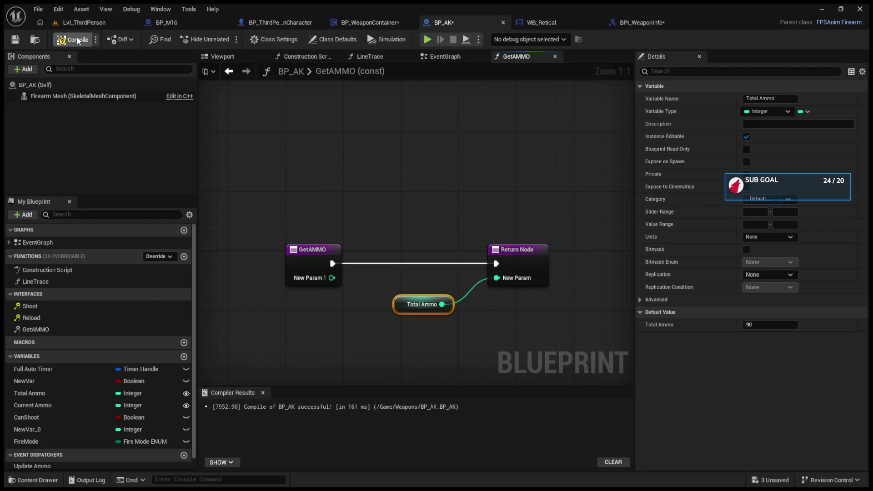
drag(407, 311, 334, 356)
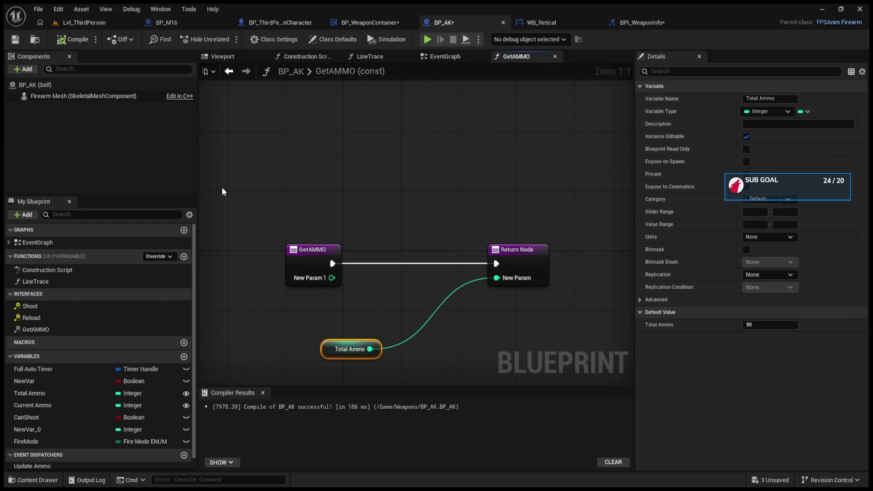
click(84, 23)
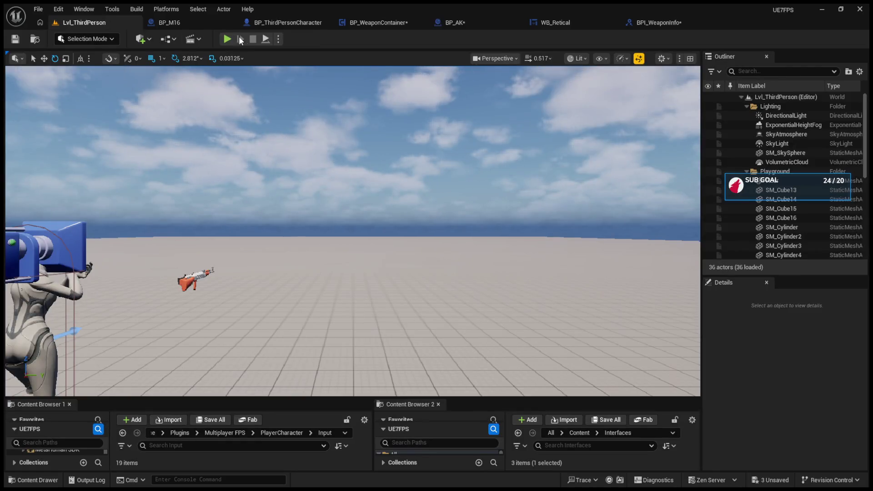
click(228, 39)
click(342, 217)
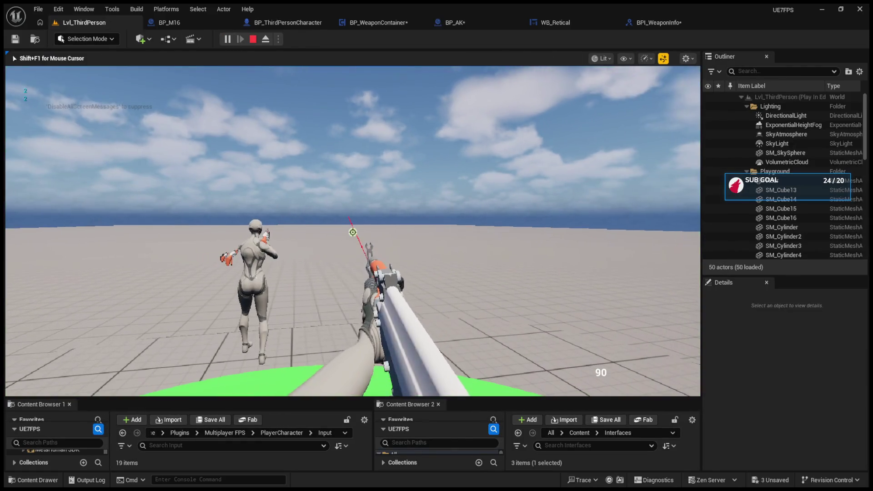
key(Escape)
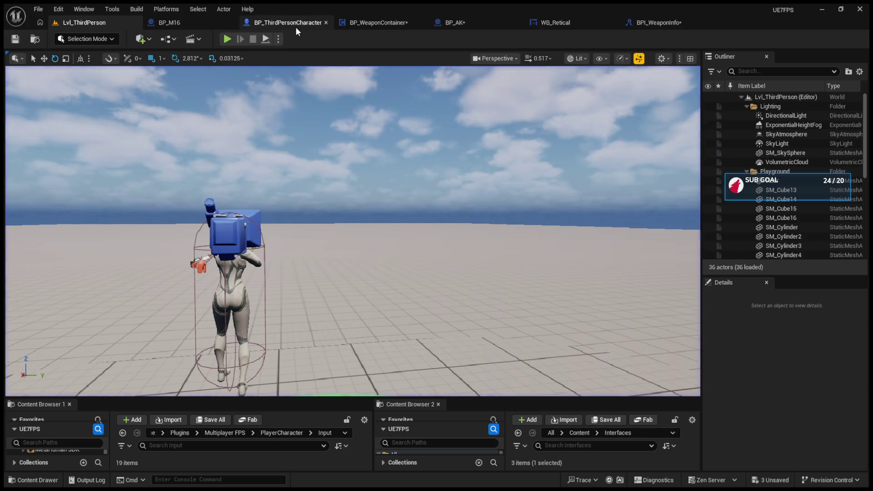
Back in BP_AK's GetAMMO graph, delete the Total Ammo getter
click(351, 24)
click(210, 28)
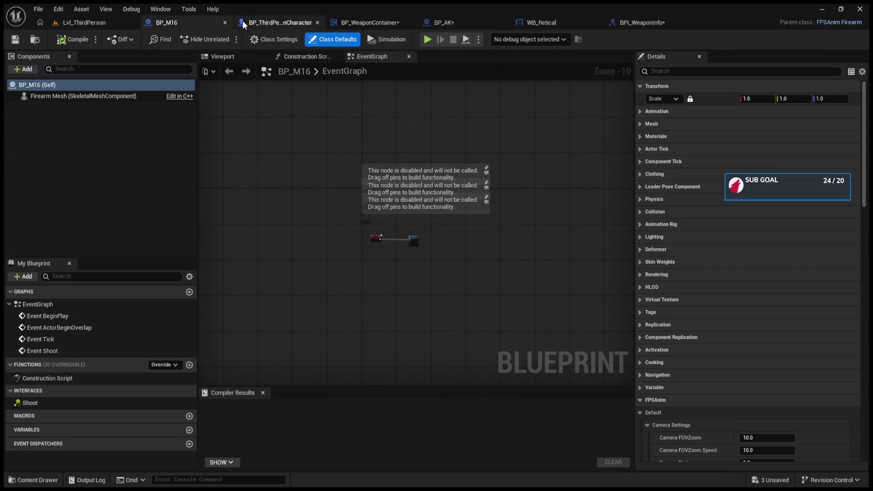
click(252, 23)
click(360, 23)
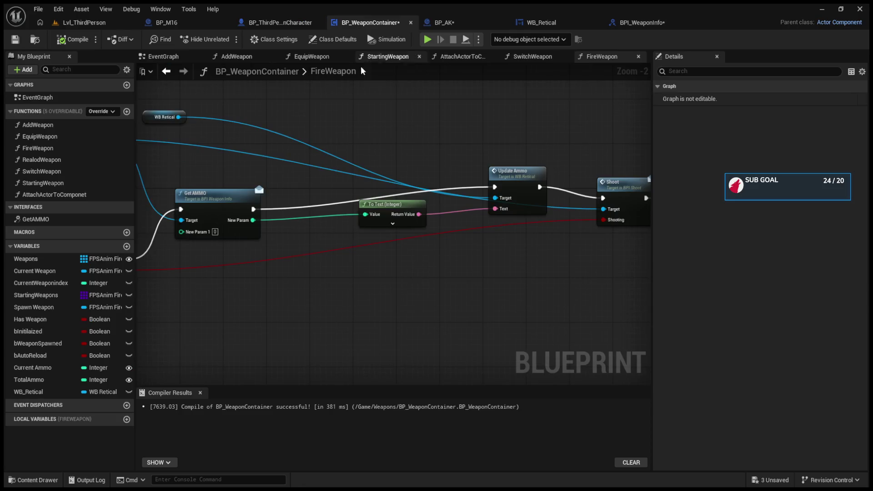
click(444, 23)
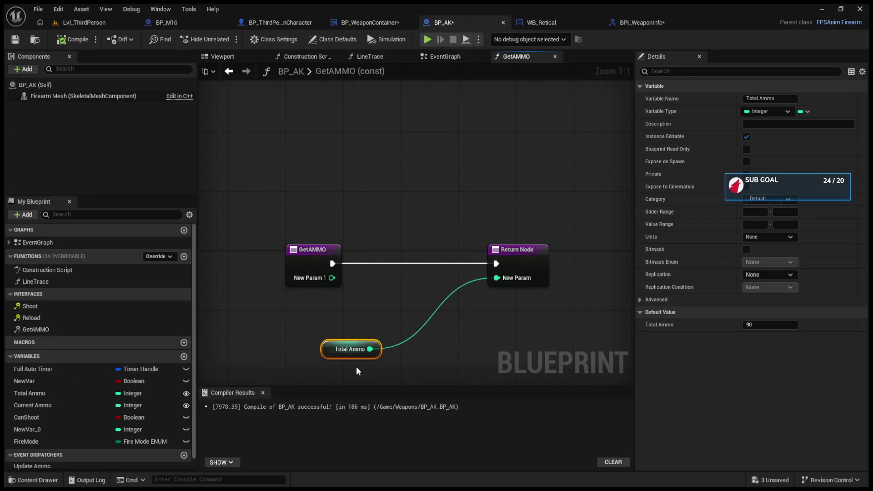
key(Delete)
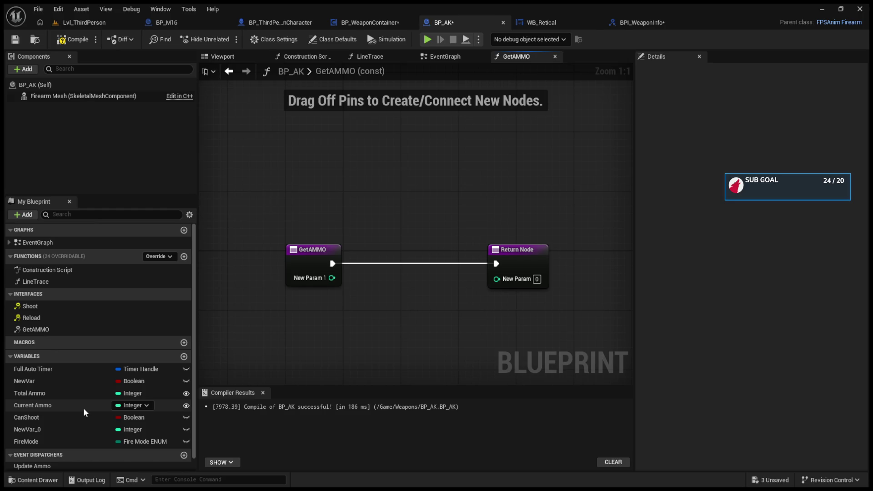
Return Current Ammo from GetAMMO, then play-test firing the rifle as the ammo drops from 10 to 1
click(74, 407)
drag(319, 347, 497, 278)
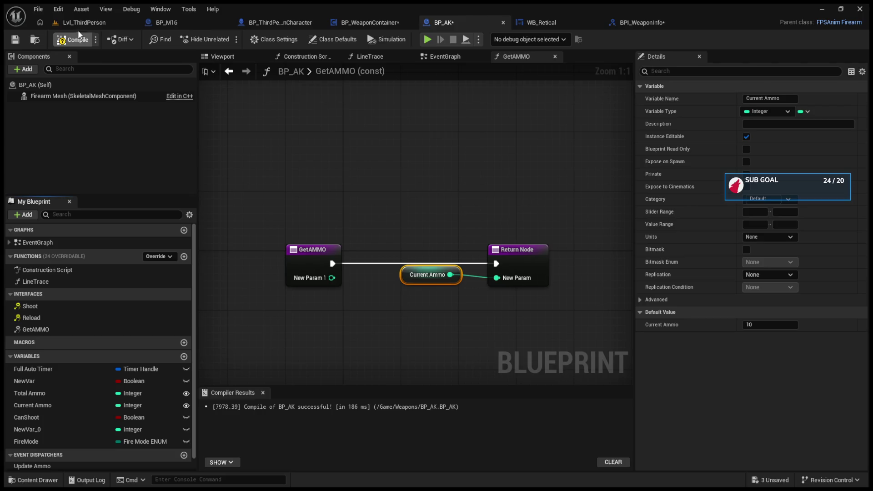
click(81, 26)
click(228, 39)
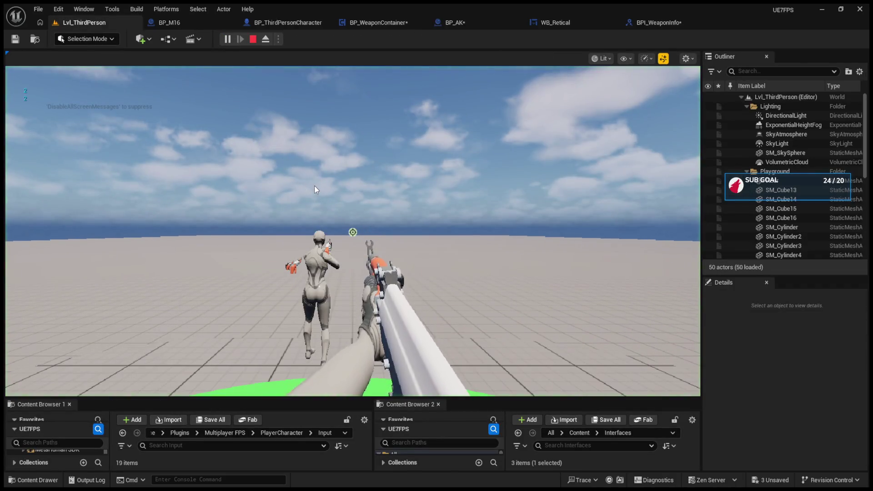
click(352, 232)
click(353, 232)
click(352, 232)
click(353, 232)
click(353, 232)
click(353, 232)
click(353, 232)
click(353, 232)
click(352, 232)
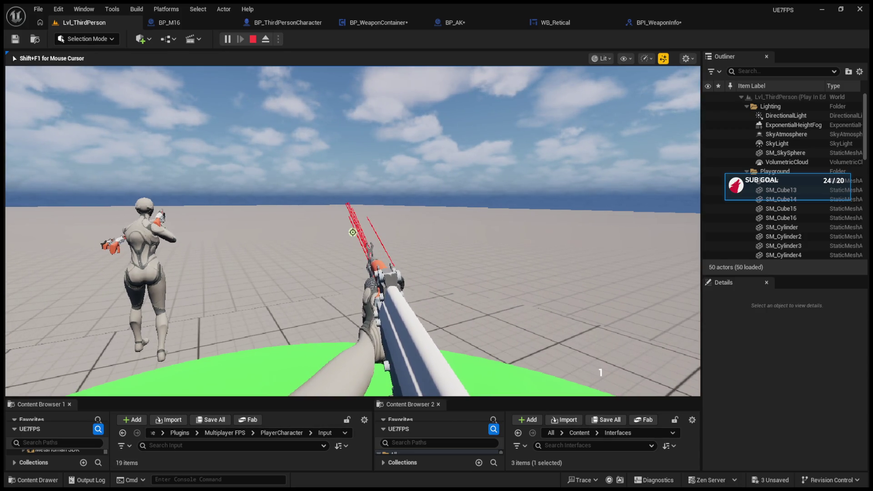
key(Escape)
Back in BP_AK's GetAMMO graph, add a SET Current Ammo node and move the getter aside
click(286, 22)
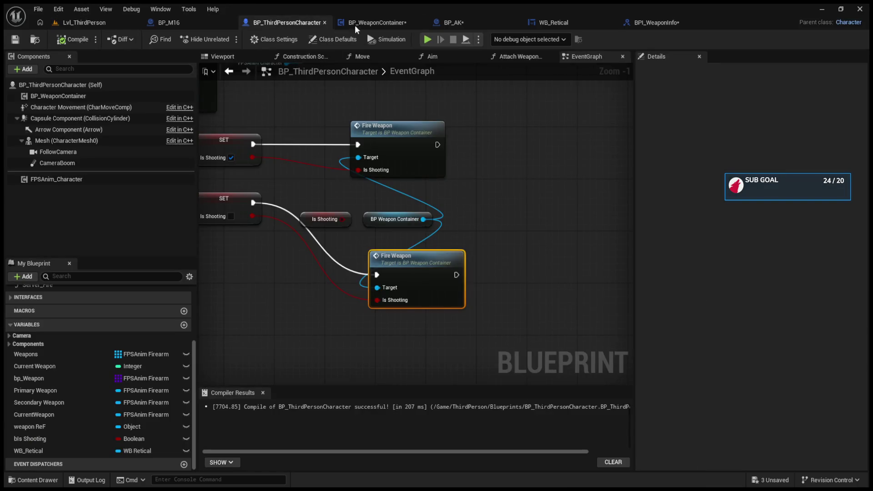
click(355, 24)
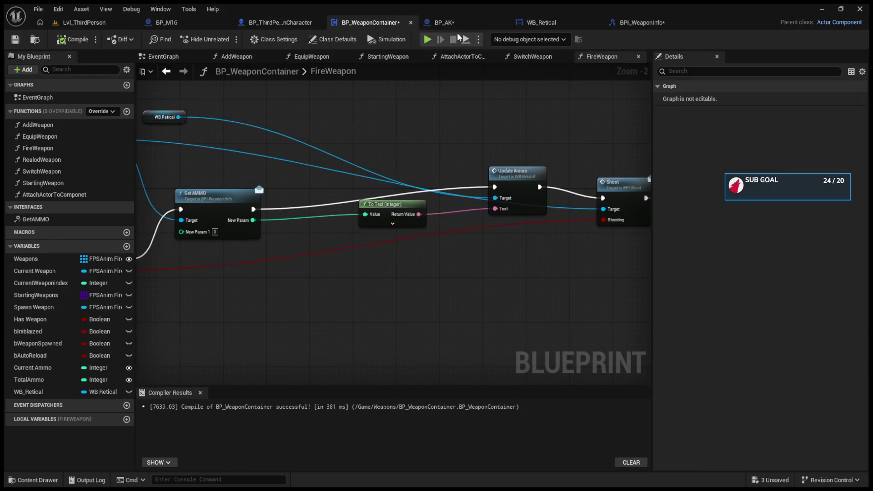
click(443, 22)
drag(410, 269, 402, 284)
mouse_move(45, 405)
mouse_down()
mouse_move(351, 292)
mouse_move(367, 314)
mouse_up()
drag(446, 283, 488, 326)
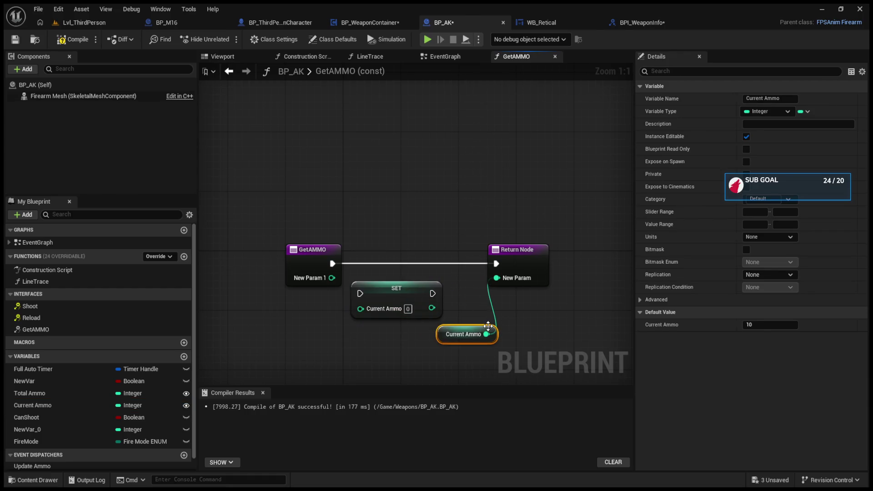
Wire a SET Current Ammo node between GetAMMO and Return Node, fed by New Param 1
key(Delete)
drag(419, 288, 440, 259)
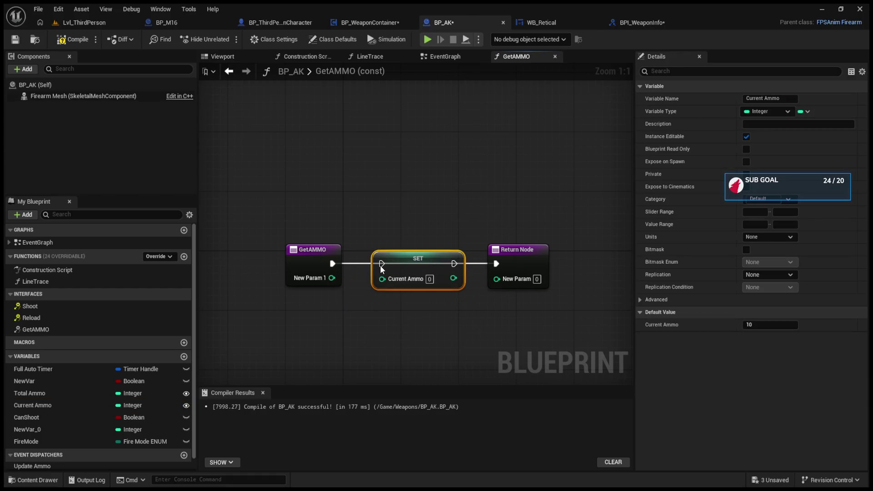
drag(330, 266, 382, 264)
mouse_move(454, 264)
mouse_down()
mouse_move(508, 265)
mouse_move(496, 264)
mouse_up()
drag(332, 278, 382, 279)
drag(445, 278, 495, 279)
Replace the erroring SET node with Current Ammo minus New Param 1 returned, wire exec, and compile
click(80, 25)
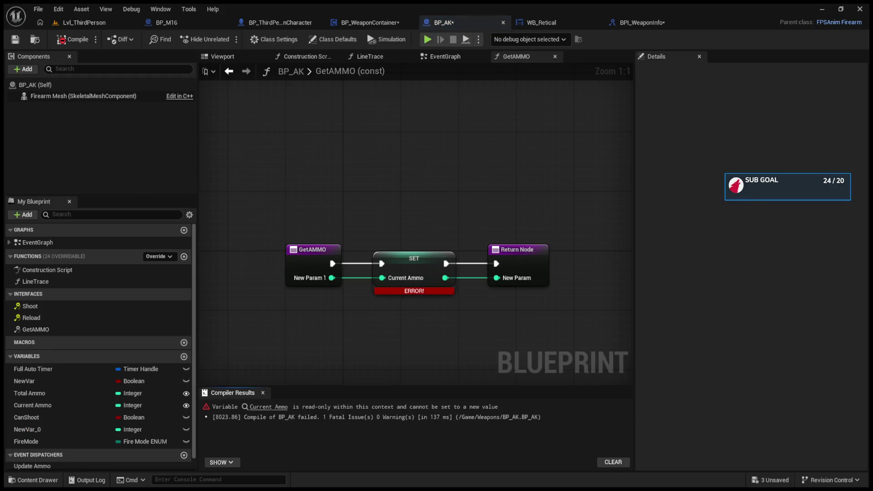
click(290, 403)
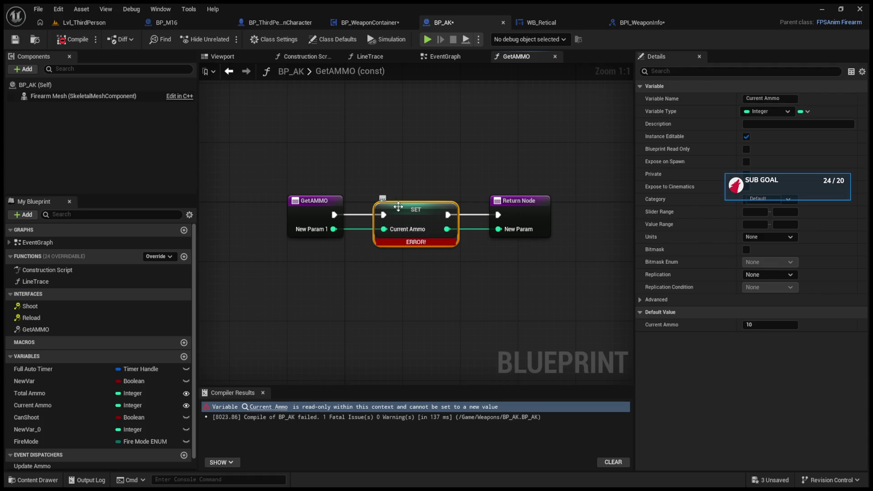
key(Delete)
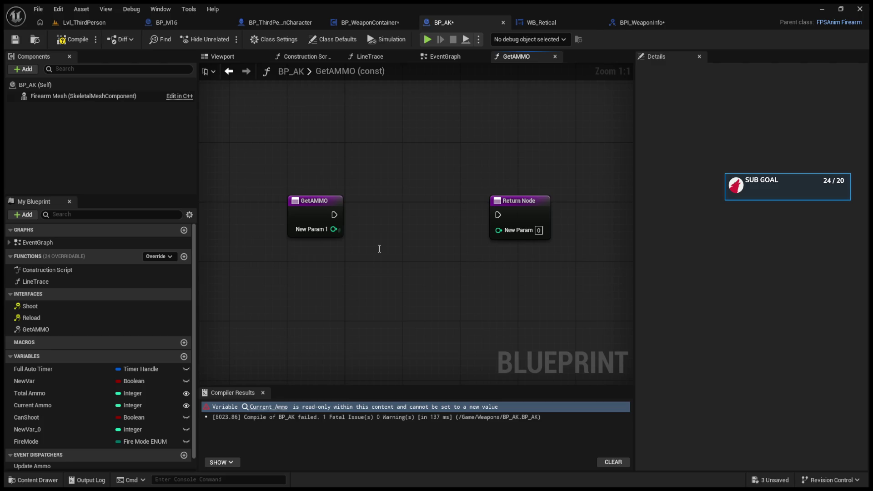
drag(334, 229, 381, 245)
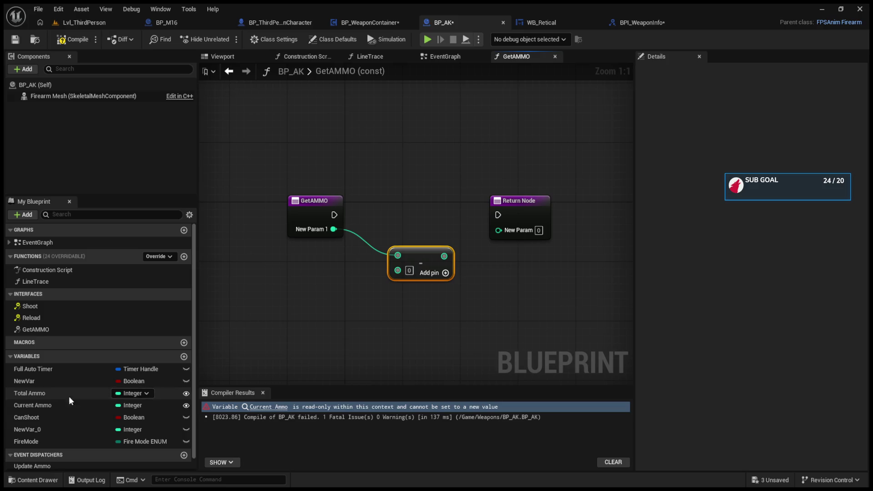
click(36, 406)
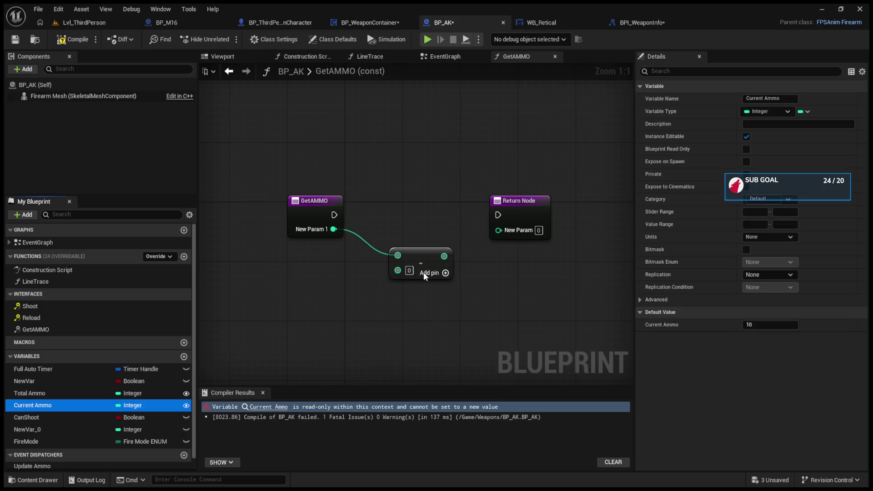
drag(398, 256, 498, 230)
mouse_move(334, 220)
mouse_down()
mouse_move(509, 212)
mouse_move(501, 213)
mouse_up()
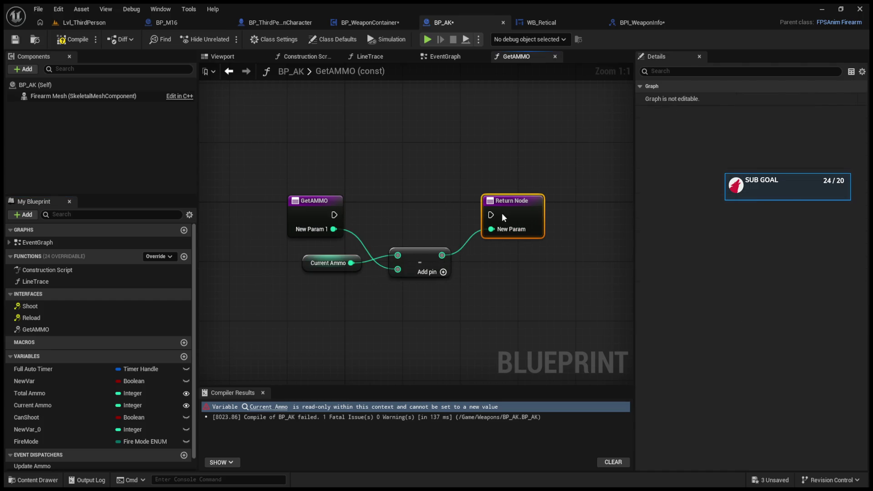
drag(334, 215, 491, 215)
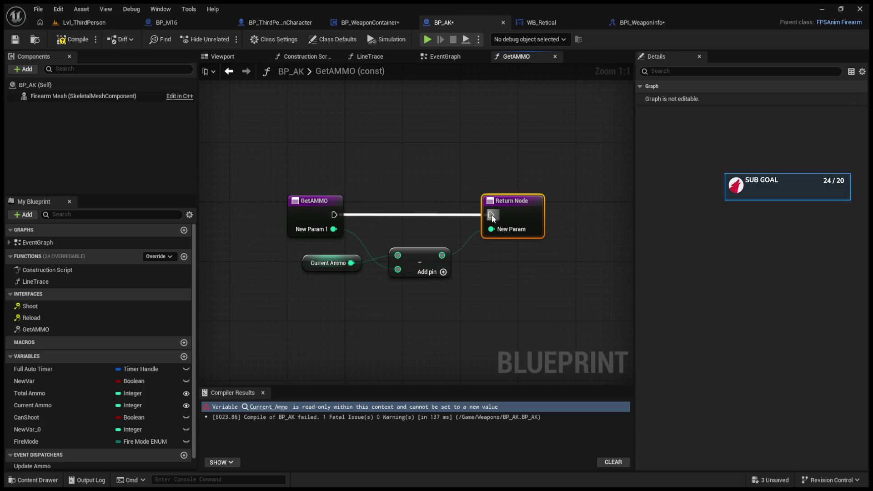
click(78, 43)
click(86, 22)
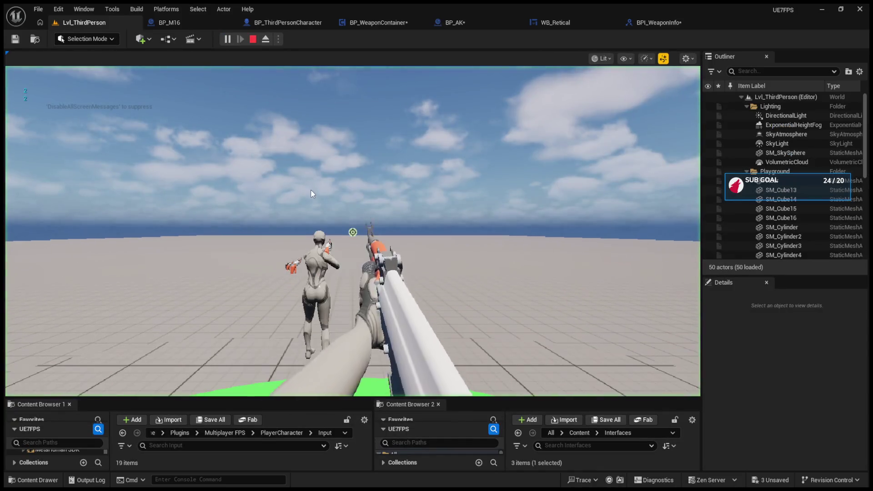
Play the level and fire the rifle five times, watching the ammo counter drop
click(311, 190)
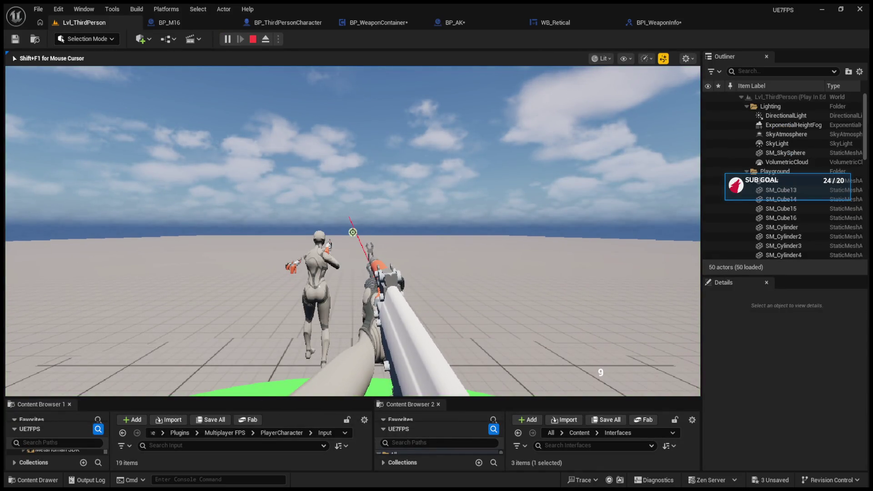
click(353, 232)
click(353, 232)
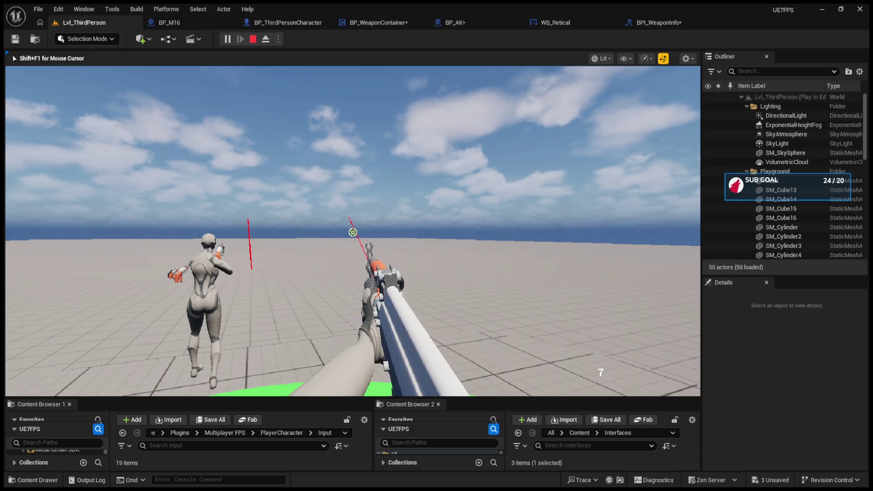
click(353, 232)
click(353, 232)
click(353, 232)
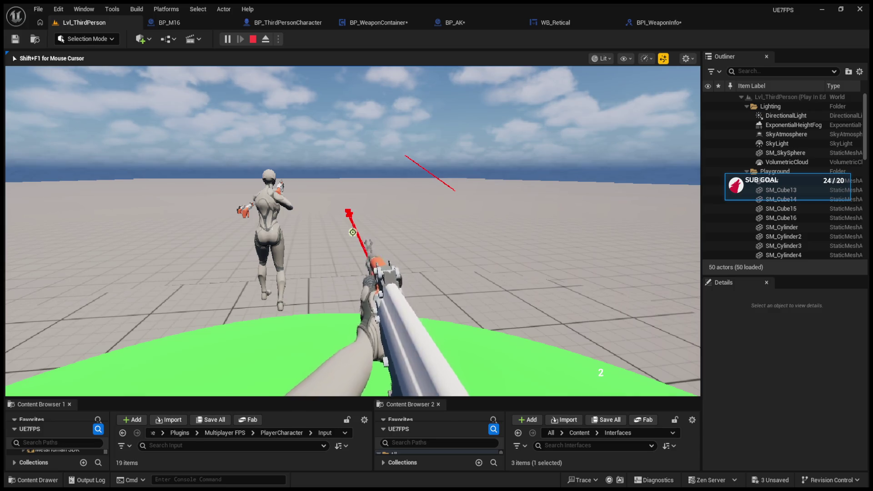
key(Escape)
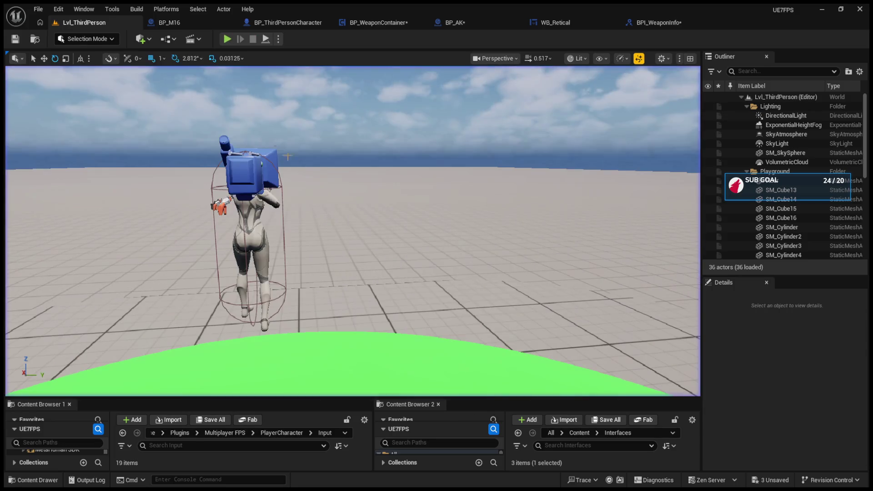
Run a second play test draining the ammo, then bring up BP_WeaponContainer's FireWeapon graph
click(229, 42)
click(371, 137)
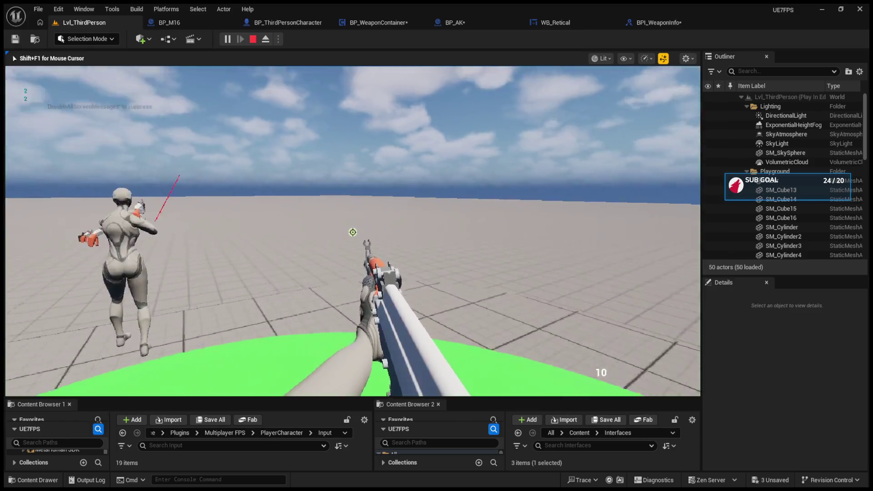
click(353, 232)
click(353, 232)
click(353, 233)
click(353, 233)
click(353, 232)
click(353, 232)
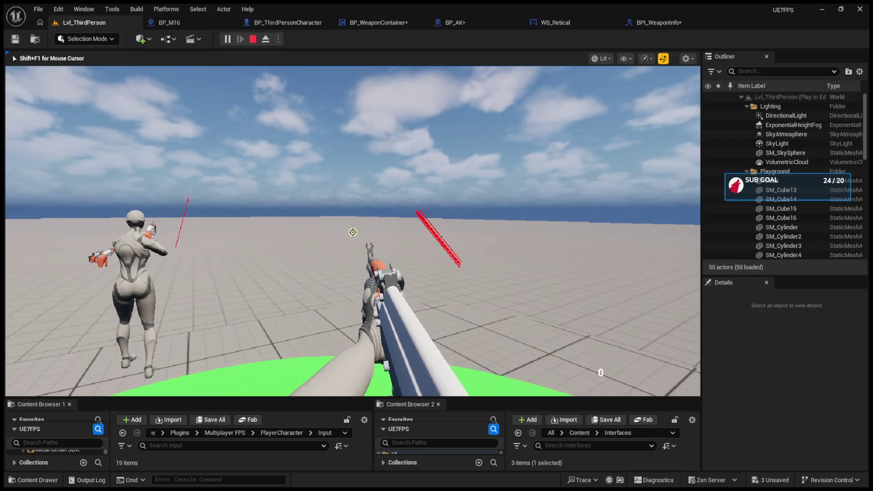
key(Escape)
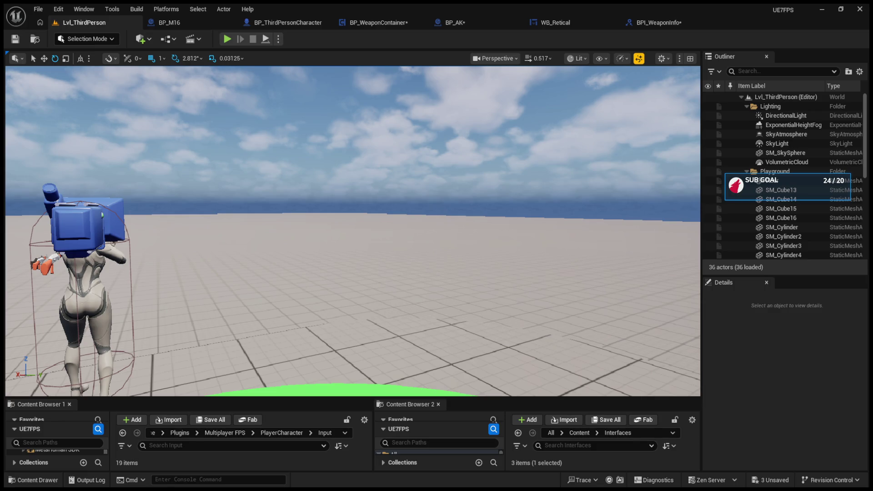
click(378, 22)
double_click(274, 10)
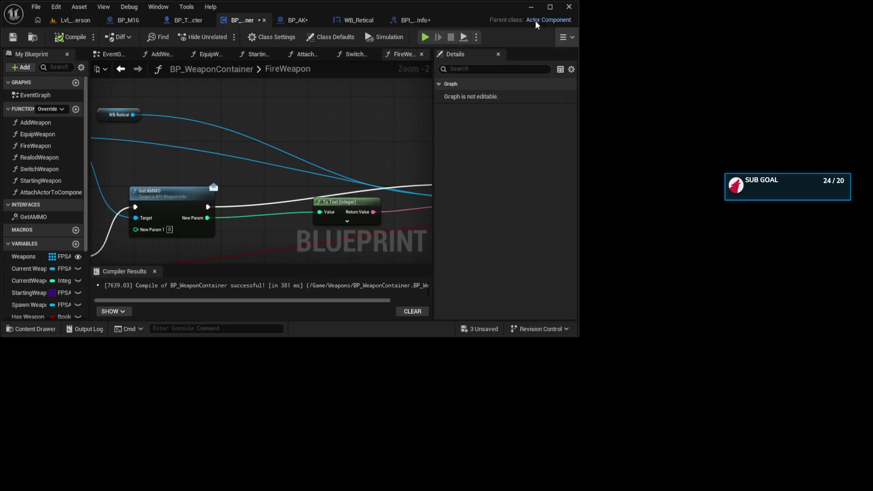
Restore the editor window and open BP_AK's LineTrace function graph
click(550, 7)
click(453, 21)
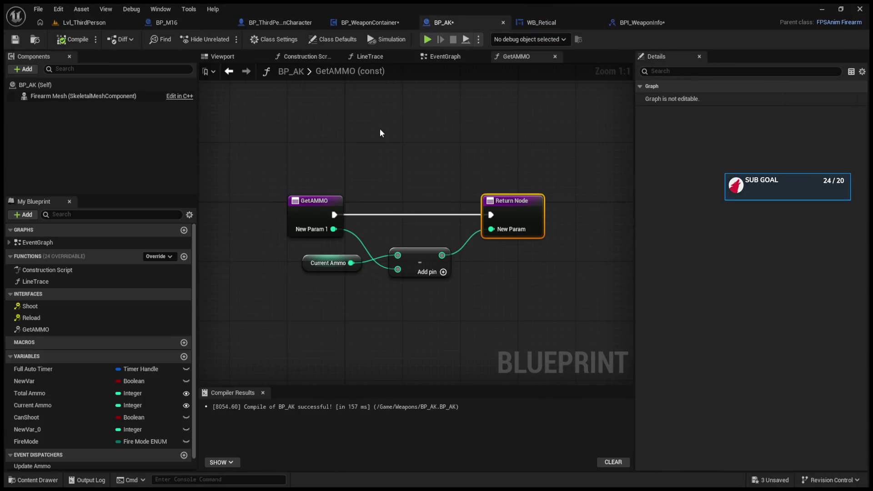
click(434, 57)
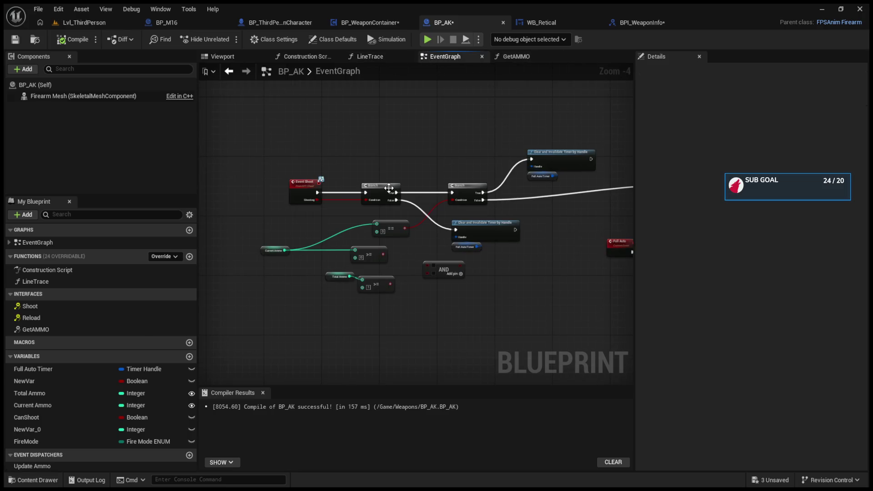
scroll(448, 230, up, 3)
mouse_move(407, 191)
mouse_down()
mouse_move(311, 240)
mouse_move(191, 192)
mouse_move(411, 215)
mouse_up()
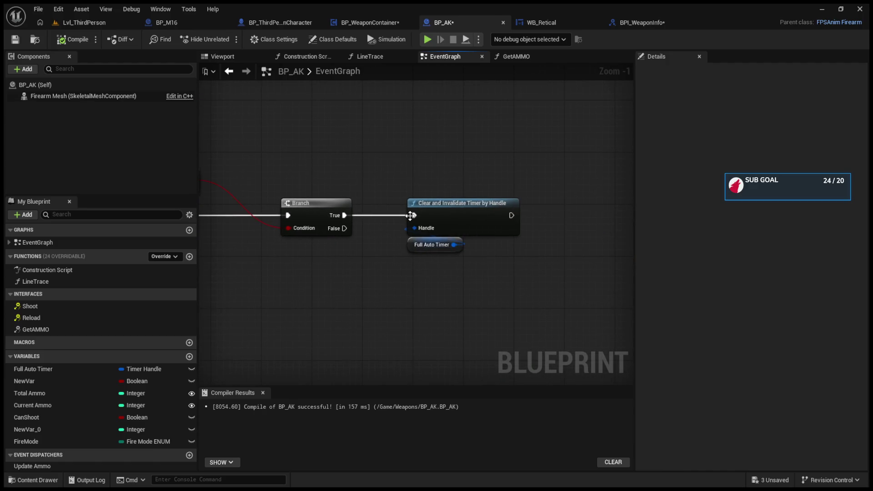
click(370, 56)
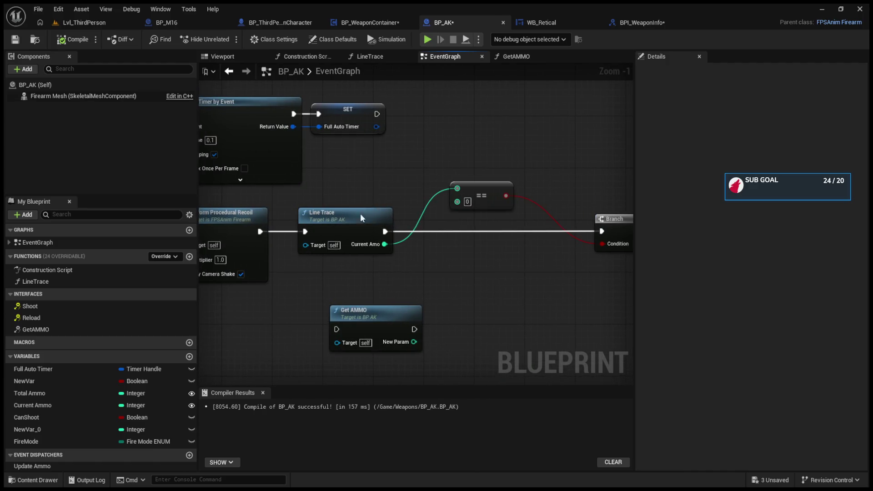
scroll(317, 214, up, 2)
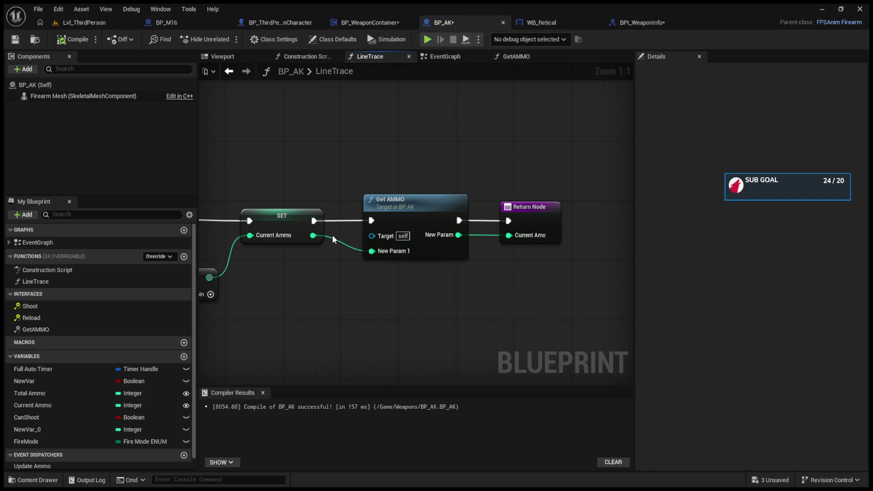
drag(458, 235, 512, 235)
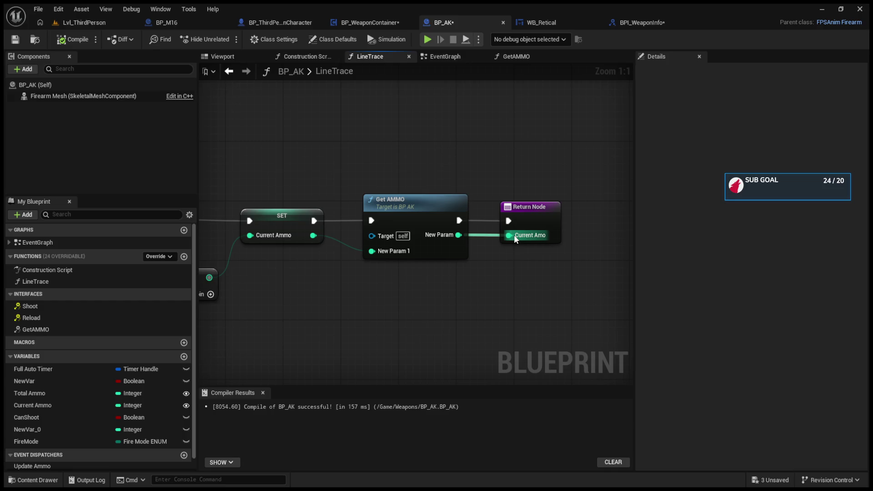
Disconnect Get AMMO from the SET node and Return Node and move it aside
click(438, 214)
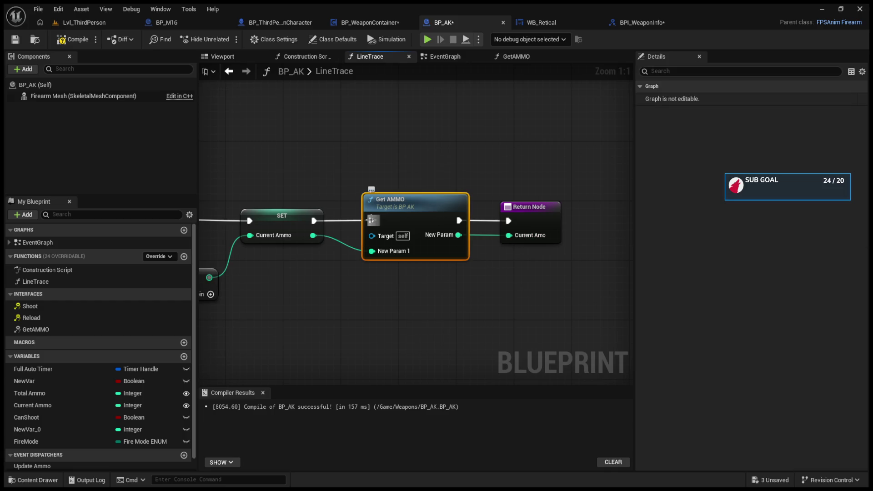
alt+click(459, 220)
alt+click(373, 221)
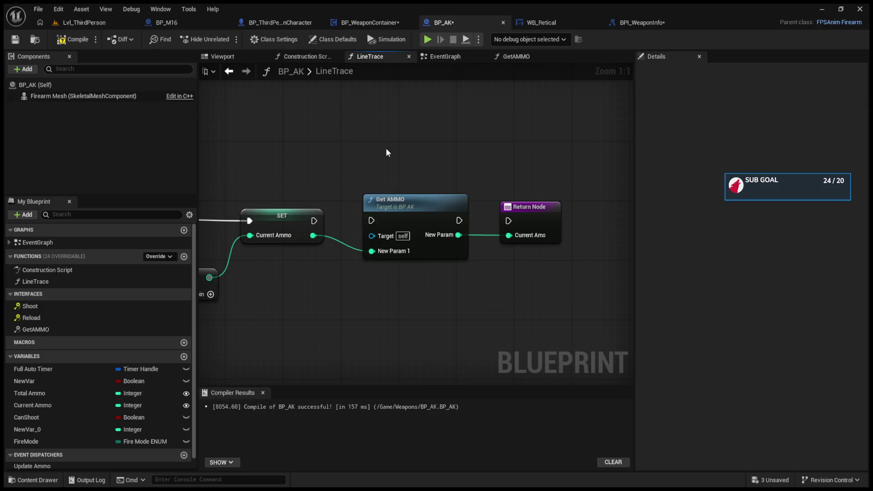
drag(399, 206, 384, 139)
alt+click(358, 184)
alt+click(453, 168)
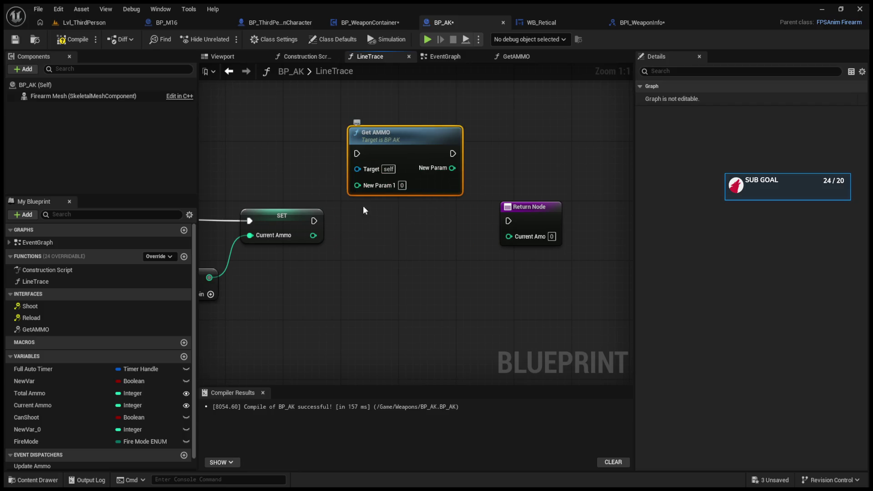
Wire SET Current Ammo's exec and value directly into the Return Node
drag(314, 221, 503, 221)
drag(314, 221, 508, 221)
drag(313, 236, 503, 237)
click(86, 23)
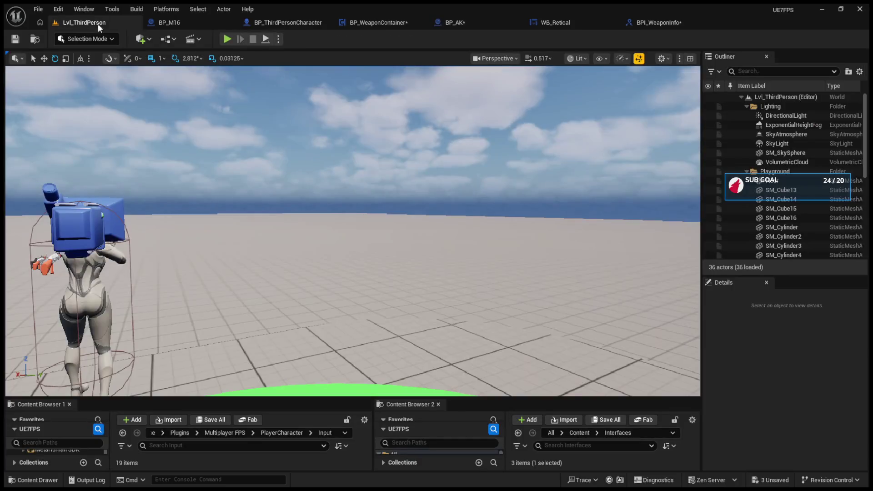
click(226, 39)
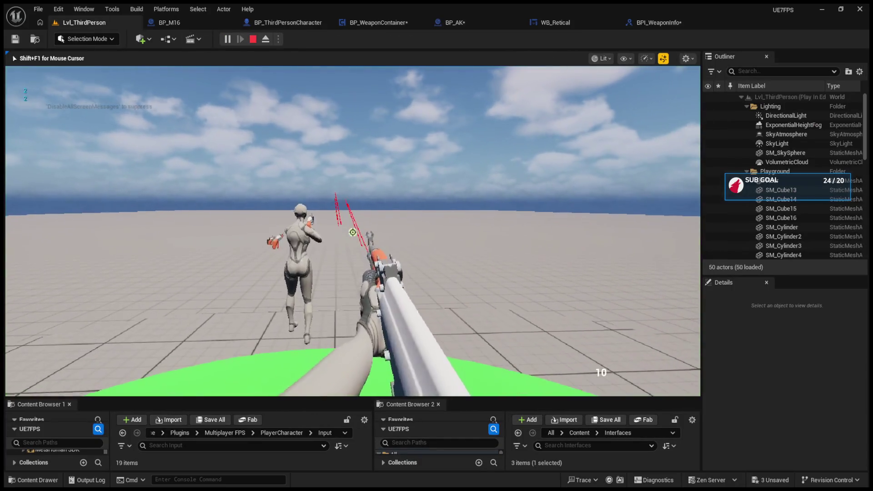
click(353, 232)
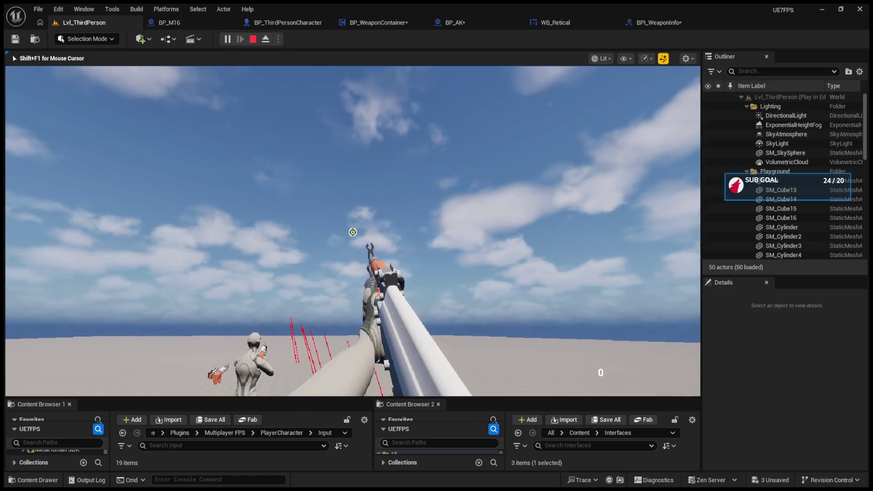
key(Escape)
click(229, 41)
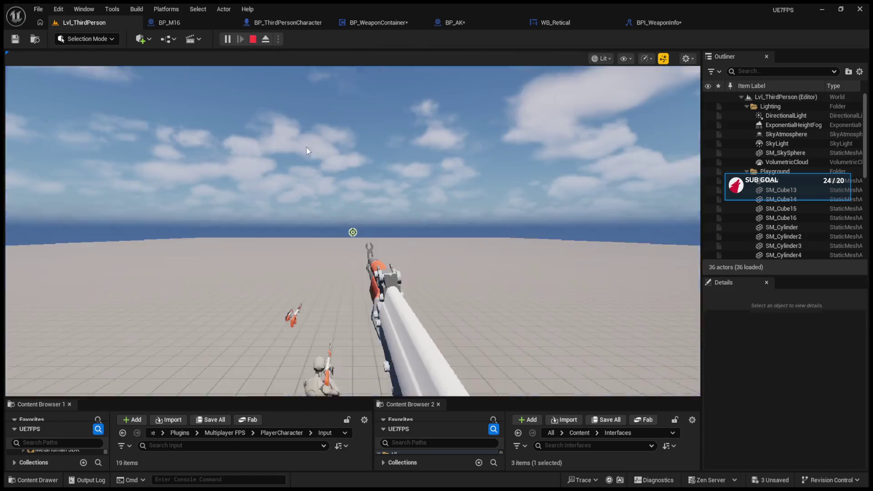
click(353, 233)
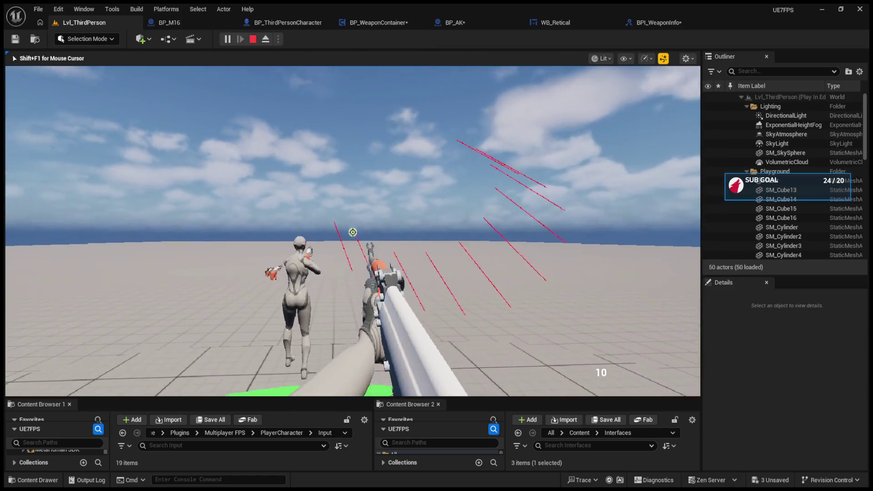
key(shift+F1)
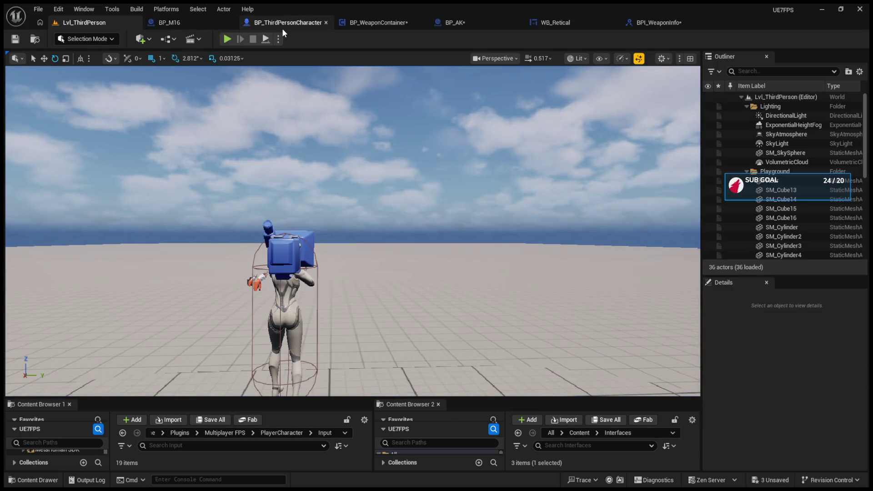
click(282, 28)
click(351, 24)
click(438, 22)
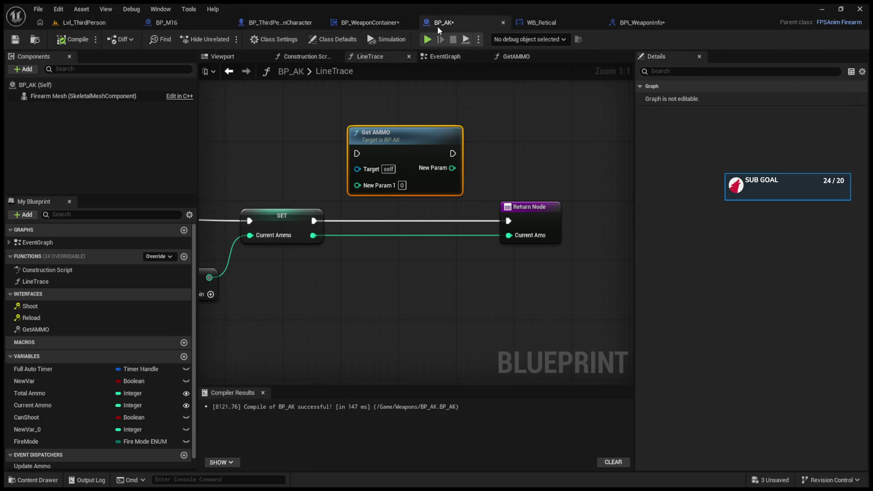
Break the SET node's wires and move the Current Ammo, subtract and SET nodes toward LineTrace
scroll(487, 166, down, 1)
drag(487, 165, 541, 146)
drag(488, 170, 450, 167)
alt+click(513, 211)
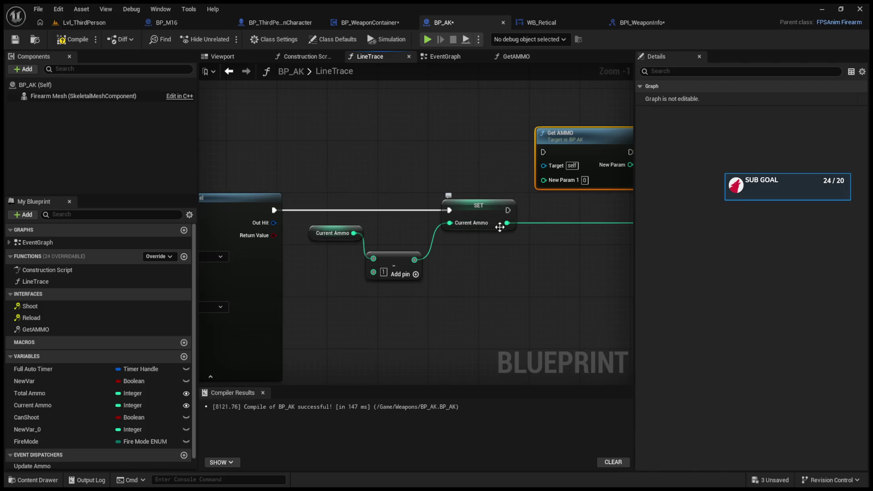
alt+click(450, 210)
alt+click(507, 223)
click(340, 196)
drag(312, 190, 484, 289)
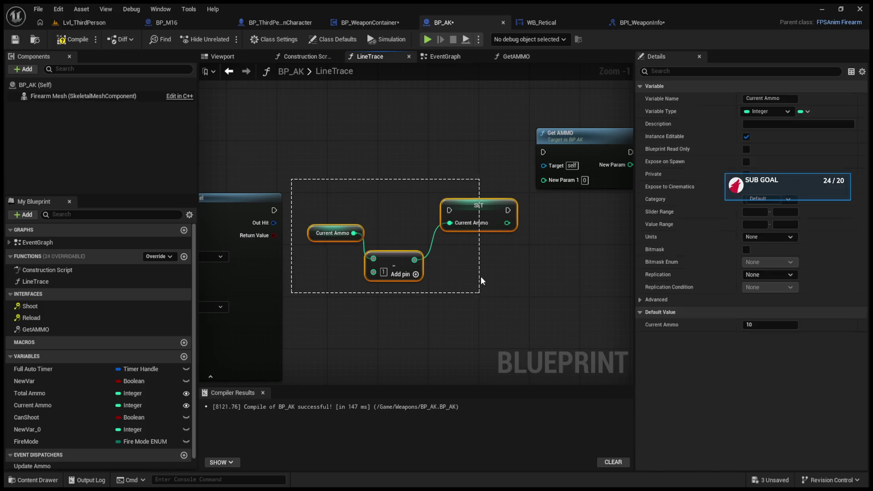
drag(455, 224, 252, 229)
mouse_move(423, 258)
mouse_down()
mouse_move(459, 273)
mouse_move(351, 282)
mouse_move(200, 272)
mouse_up()
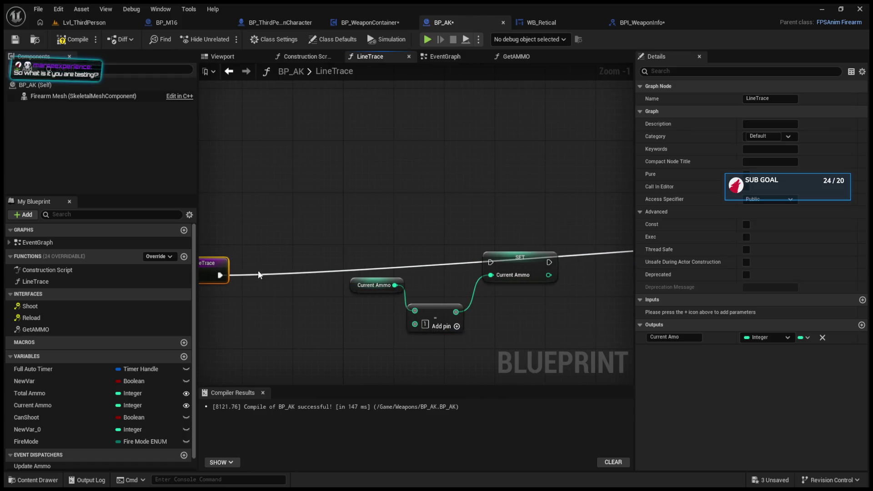
scroll(258, 263, down, 4)
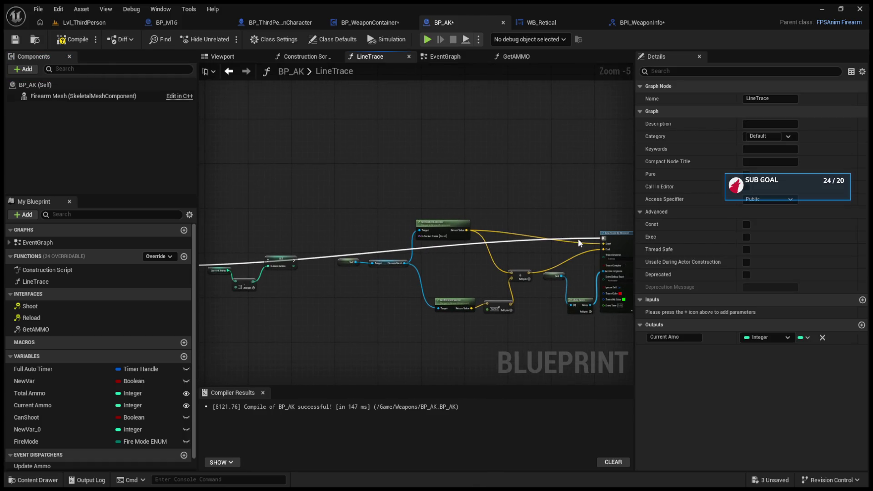
Place Get AMMO after SET, wiring SET's exec and Current Ammo into New Param 1
mouse_move(603, 235)
mouse_down()
mouse_move(264, 261)
mouse_move(600, 238)
mouse_up()
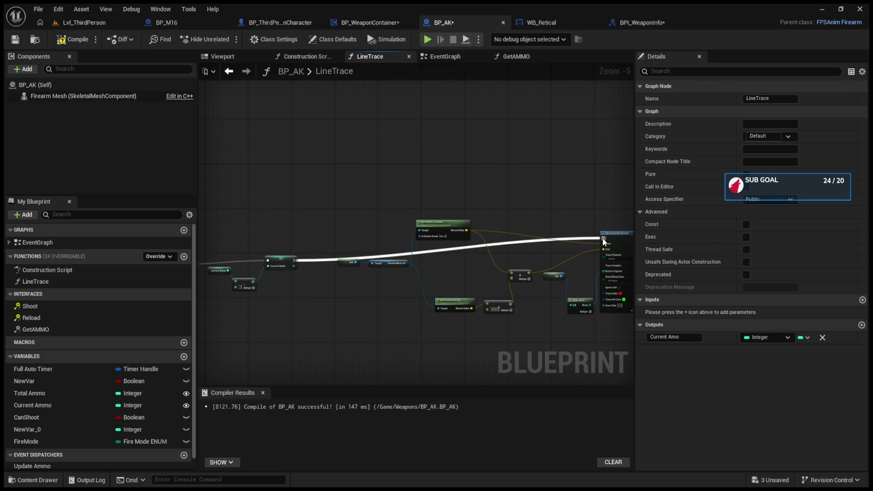
drag(534, 245, 377, 269)
mouse_move(457, 209)
mouse_down()
mouse_move(376, 233)
mouse_move(302, 277)
mouse_move(319, 292)
mouse_move(351, 293)
mouse_up()
scroll(315, 272, up, 3)
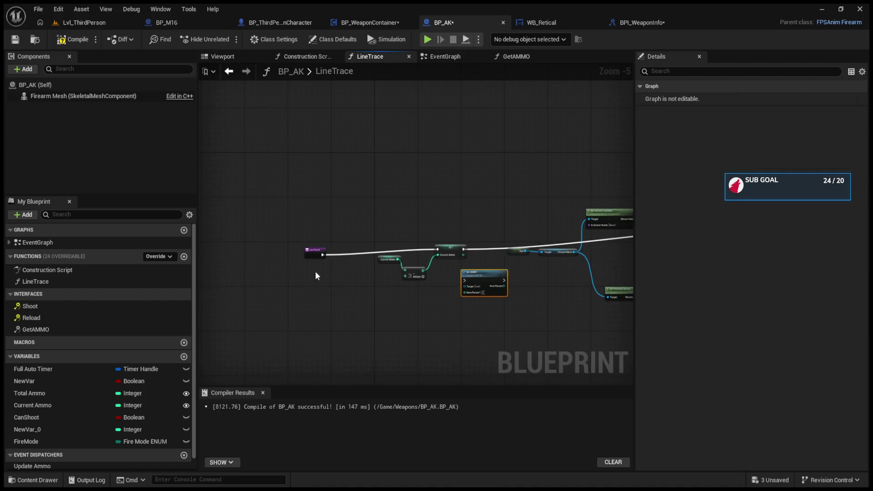
click(303, 209)
drag(427, 201, 592, 278)
mouse_move(593, 235)
mouse_down()
mouse_move(477, 233)
mouse_move(407, 214)
mouse_move(405, 223)
mouse_up()
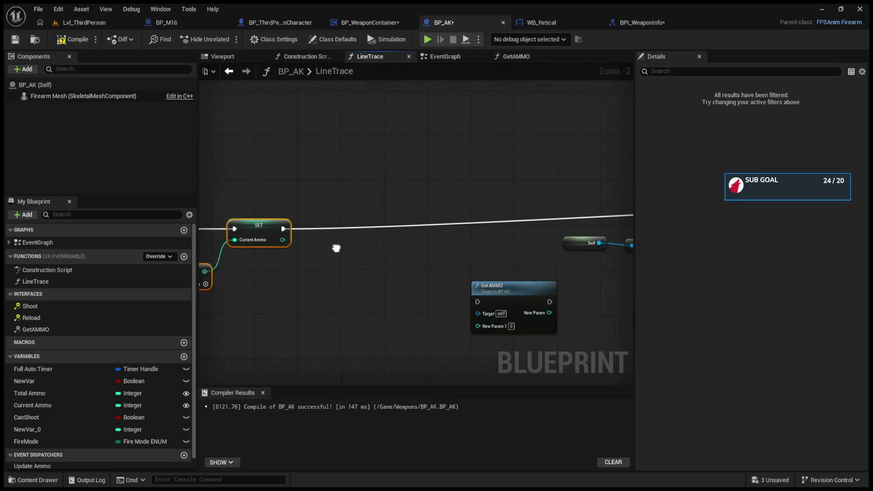
drag(474, 285, 407, 209)
drag(250, 226, 381, 221)
drag(250, 237, 380, 245)
In GetAMMO, delete the subtract and Current Ammo nodes, return New Param 1 directly, and compile
double_click(412, 216)
click(393, 269)
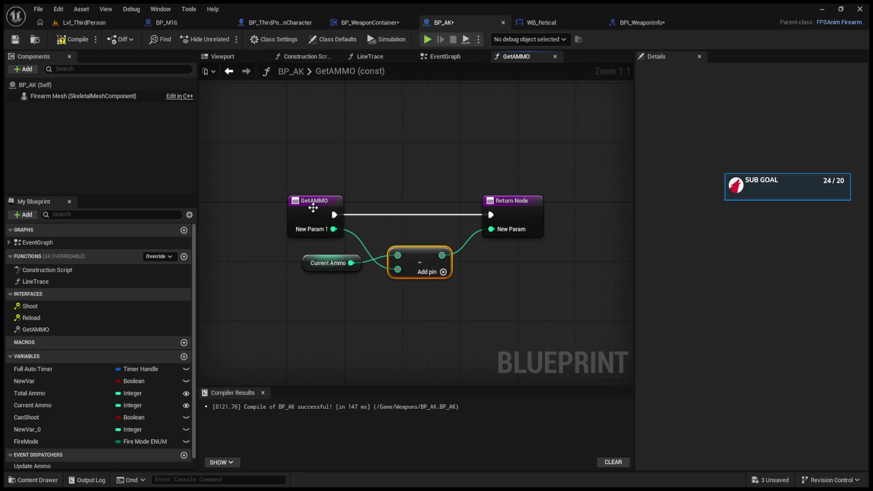
key(Delete)
click(327, 263)
key(Delete)
drag(335, 229, 492, 230)
click(75, 39)
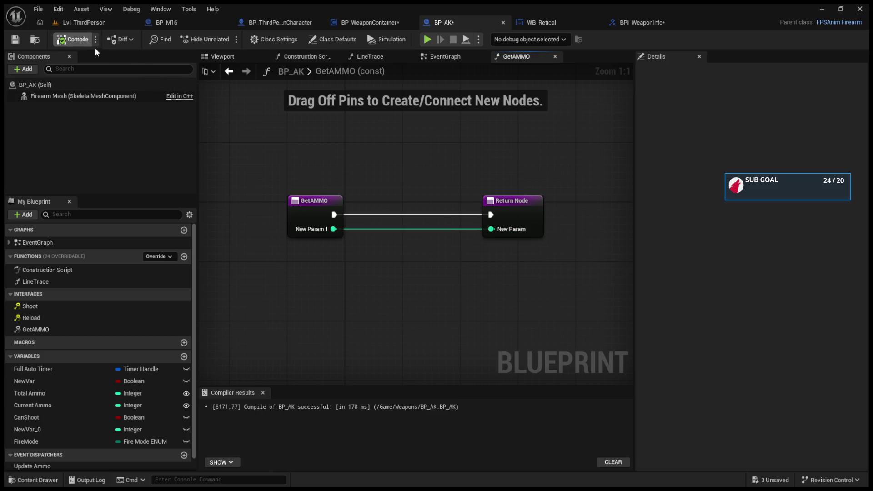
Connect the Line Trace exec output to LineTrace's Return Node, recompile, and start a play test
click(229, 71)
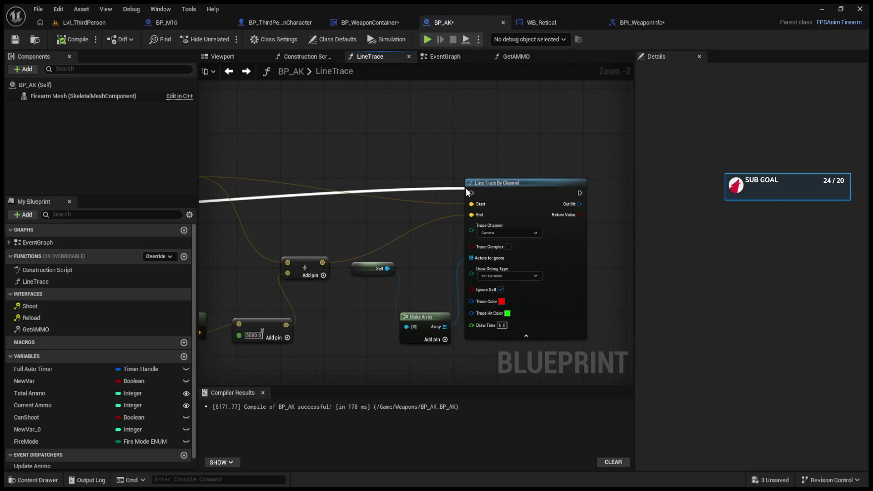
mouse_move(417, 184)
mouse_down()
mouse_move(725, 240)
mouse_move(460, 185)
mouse_up()
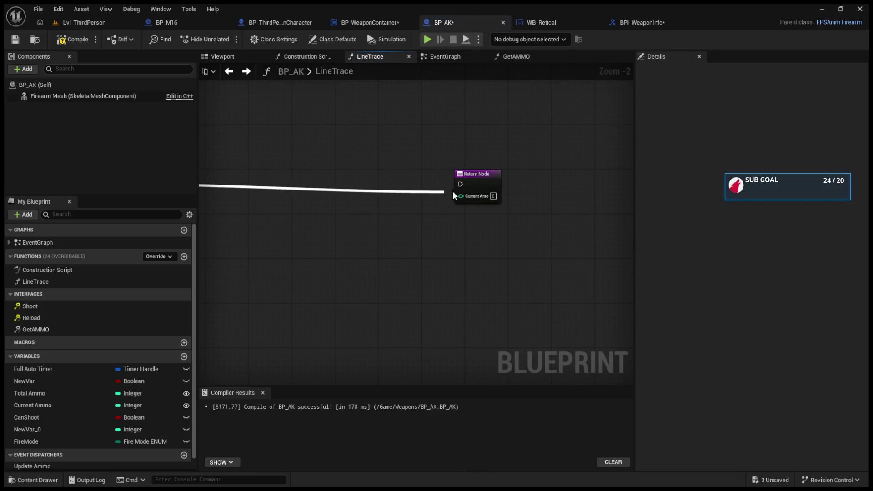
click(73, 39)
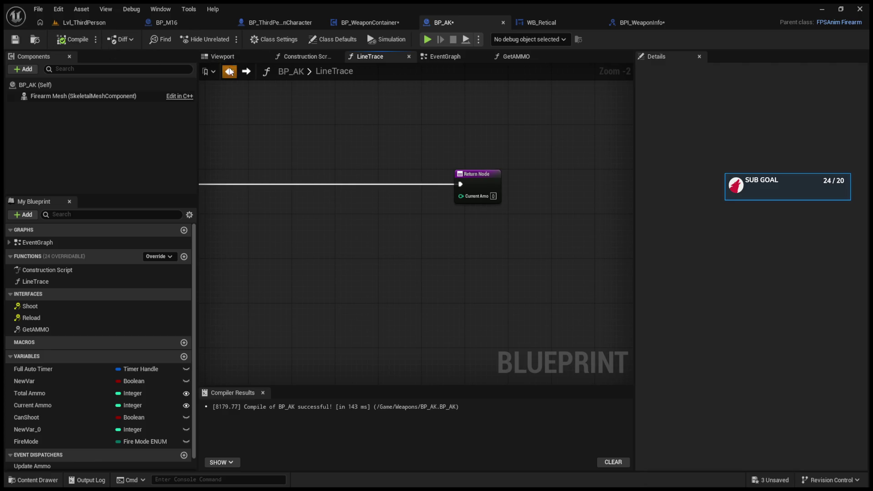
click(229, 71)
click(229, 71)
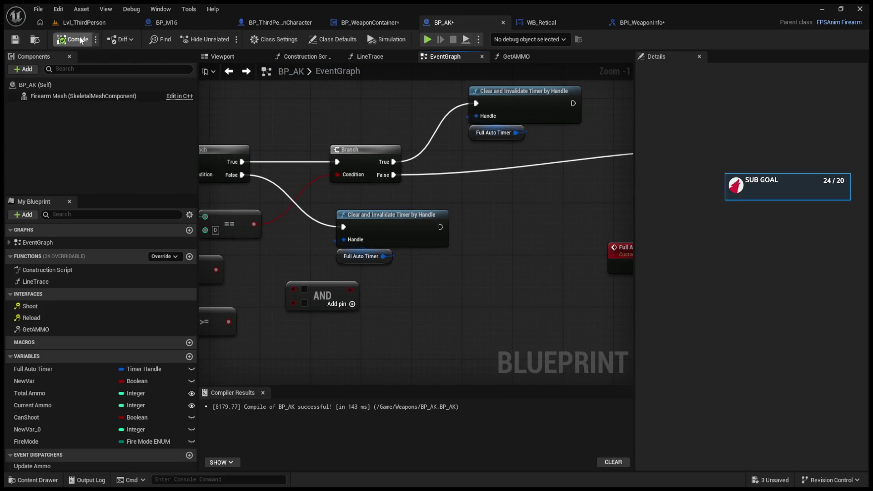
click(84, 22)
click(288, 218)
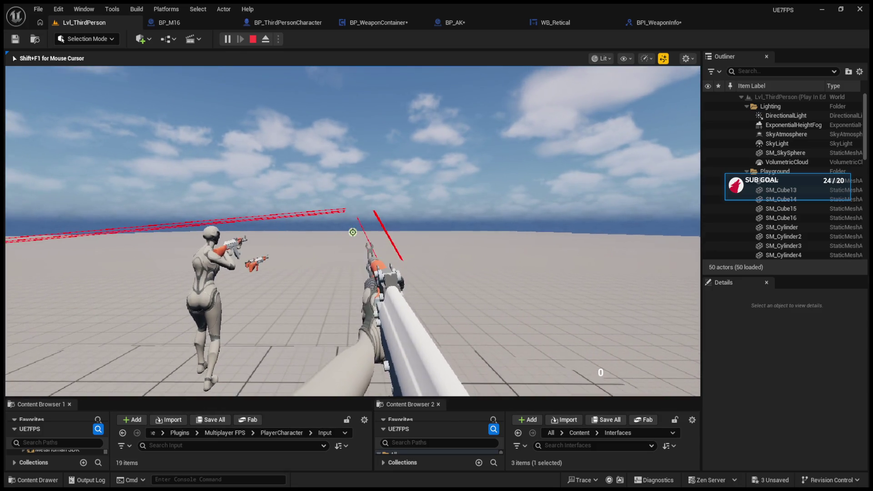
Stop the play test and review BP_ThirdPersonCharacter and BP_WeaponContainer's FireWeapon graph
key(Escape)
click(278, 27)
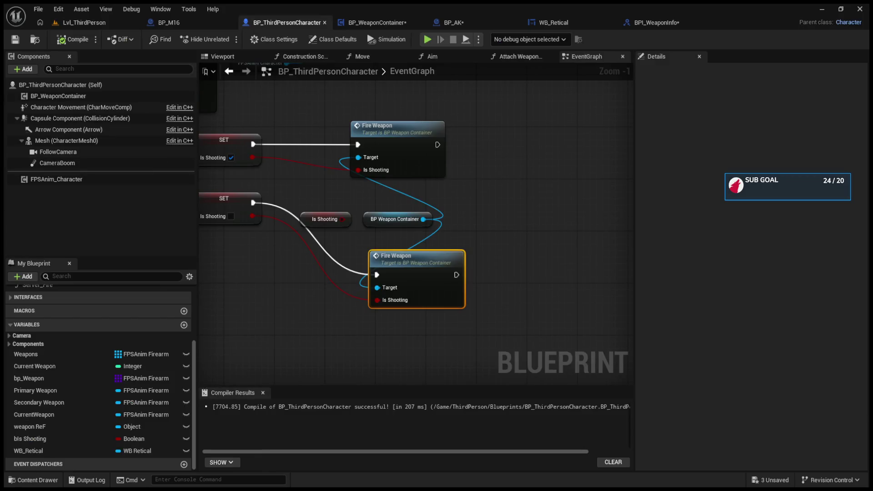
click(370, 24)
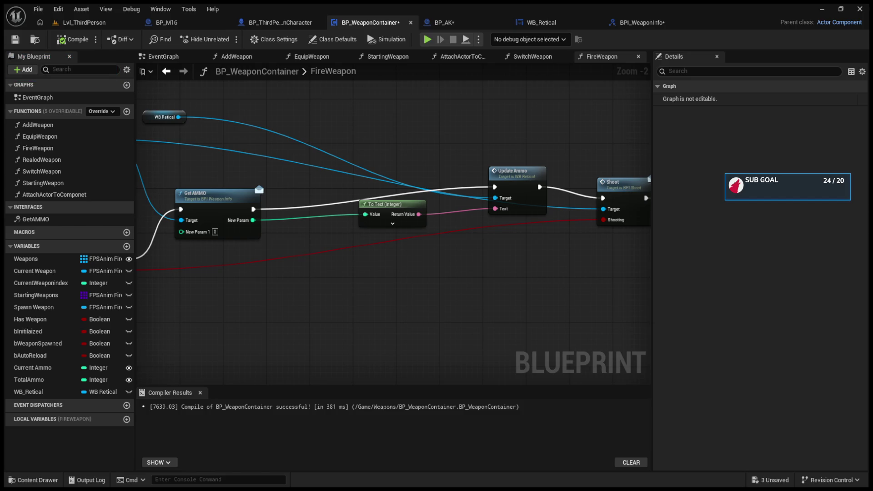
click(250, 24)
click(377, 28)
Play the level again with the ammo counter still at 0, ending on BP_M16's EventGraph
click(164, 22)
click(103, 22)
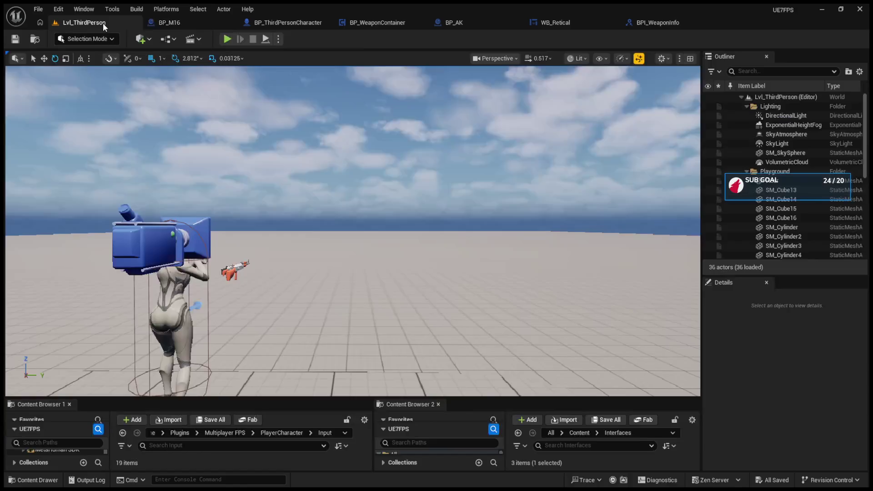
click(233, 38)
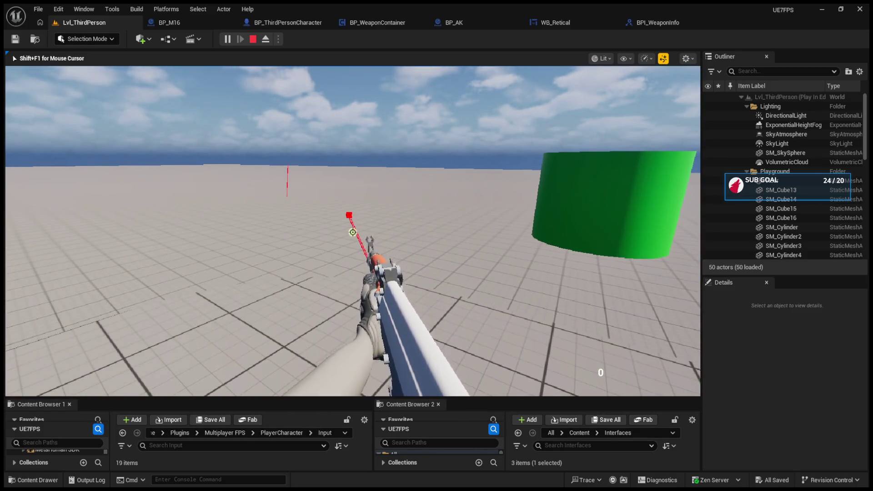
key(Escape)
click(269, 18)
click(190, 24)
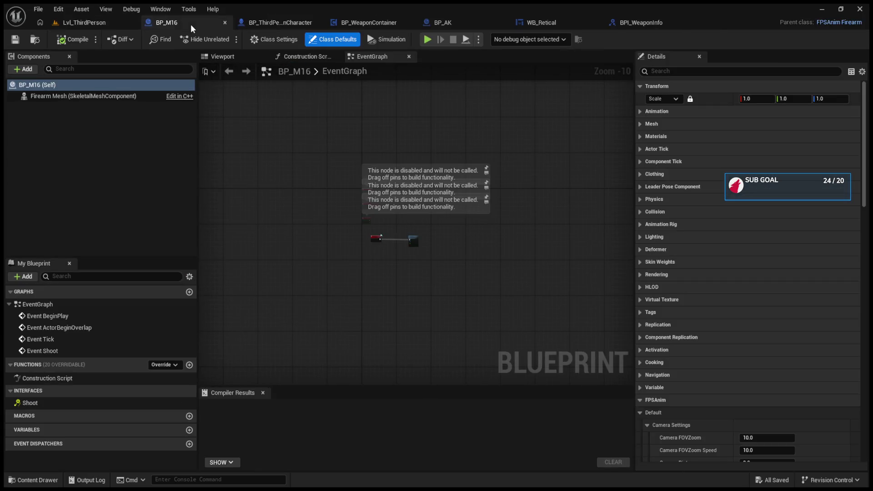
Review BP_AK's Event Shoot and the reticle widget, then tidy FireWeapon's Update Ammo and FireWeapon nodes
click(401, 24)
click(457, 24)
drag(275, 110, 465, 132)
click(522, 23)
click(444, 22)
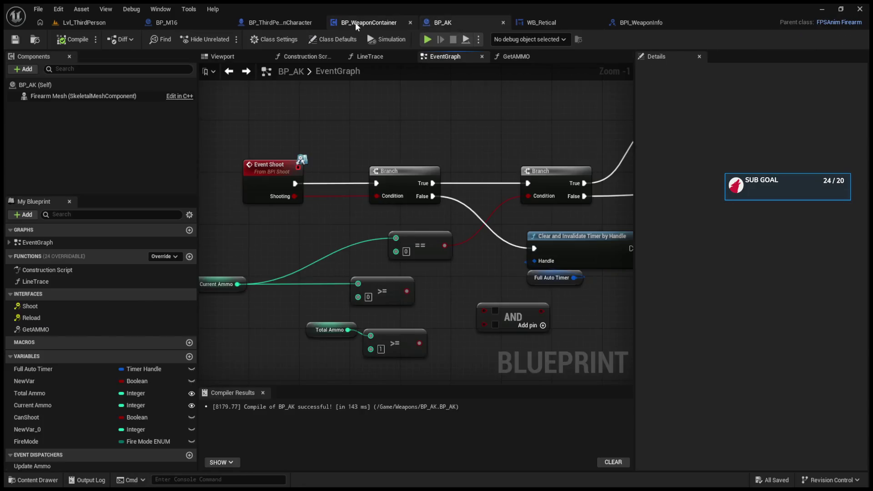
click(359, 22)
drag(490, 184, 485, 201)
drag(255, 194, 392, 192)
drag(257, 258, 247, 202)
Inspect the GetAMMO interface definition, then open BP_AK's LineTrace function graph
double_click(335, 191)
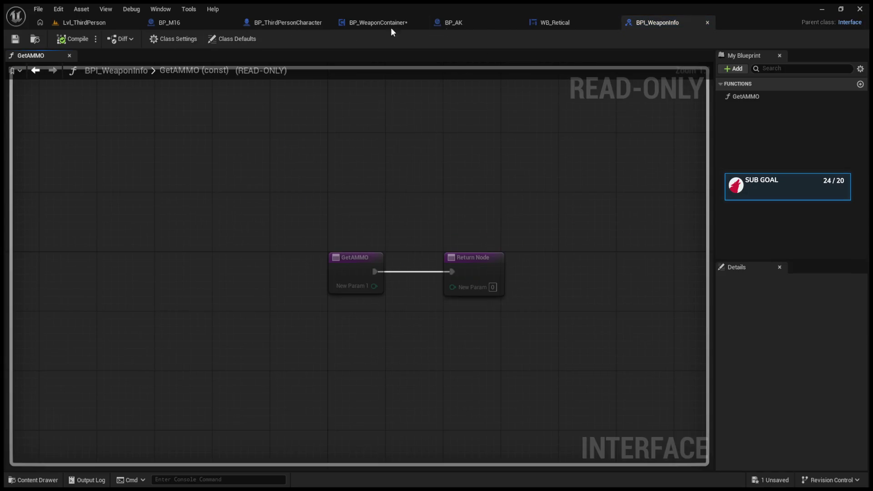
click(707, 22)
click(482, 20)
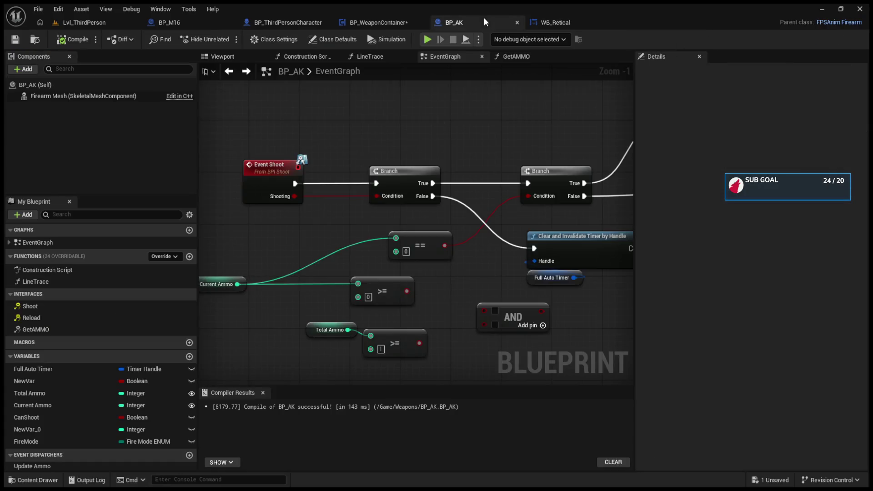
scroll(391, 217, up, 3)
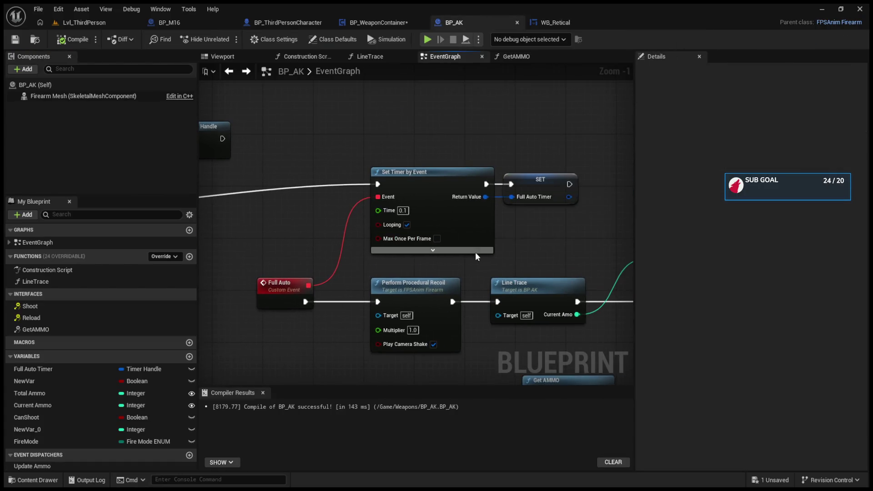
double_click(401, 264)
mouse_move(414, 254)
mouse_down()
mouse_move(399, 259)
mouse_move(414, 253)
mouse_up()
Delete the GetAMMO call from LineTrace, shift the remaining nodes right, and play-test the rifle
click(431, 217)
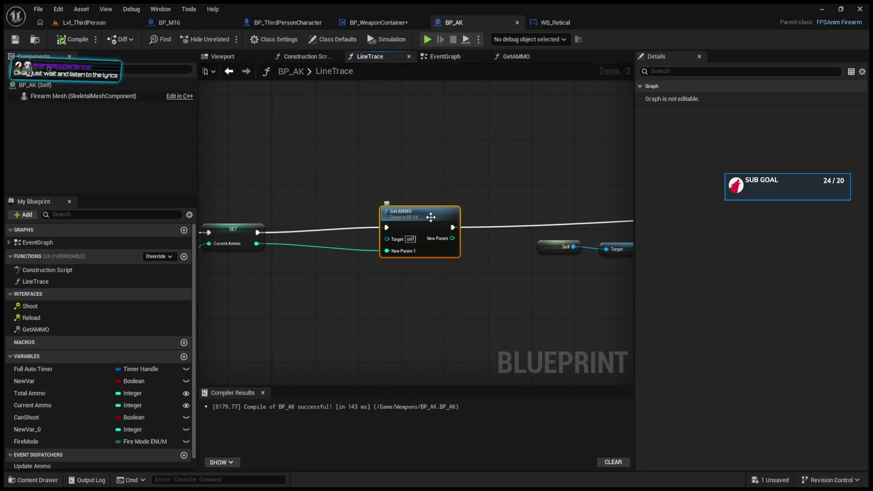
key(Delete)
scroll(394, 224, down, 2)
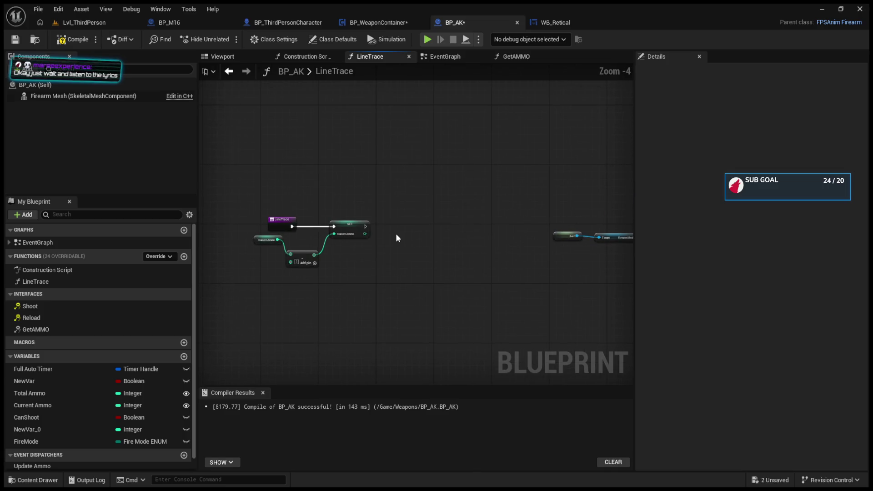
mouse_move(493, 224)
mouse_down()
mouse_move(282, 224)
mouse_move(533, 225)
mouse_up()
drag(282, 211, 414, 273)
mouse_move(387, 223)
mouse_down()
mouse_move(500, 222)
mouse_move(348, 233)
mouse_move(460, 233)
mouse_up()
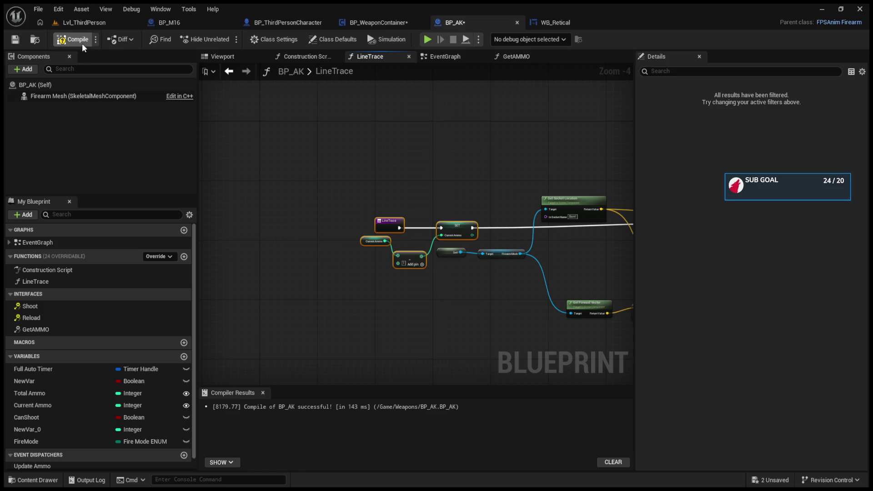
click(84, 26)
click(230, 40)
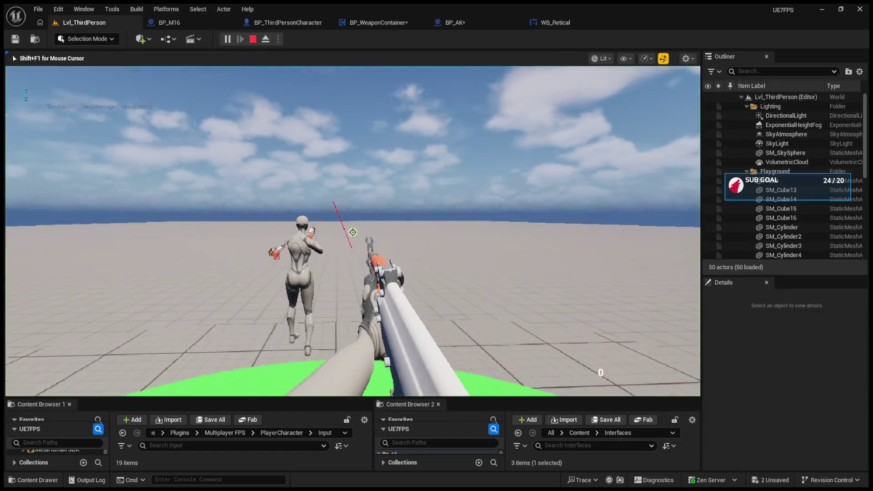
Fire the rifle a few times to check the ammo counter, then stop the play session
click(353, 232)
click(353, 232)
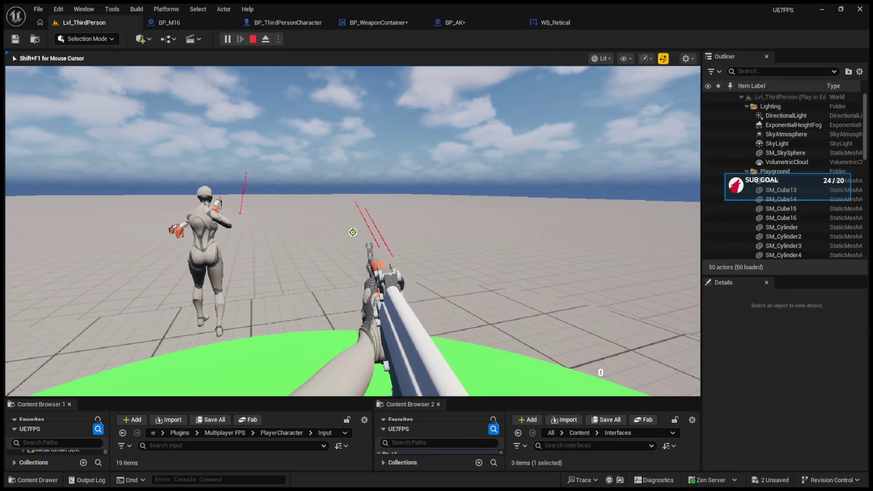
click(353, 232)
key(Escape)
Remove the Current Amo output from BP_AK's LineTrace return node and compile
click(179, 21)
click(274, 21)
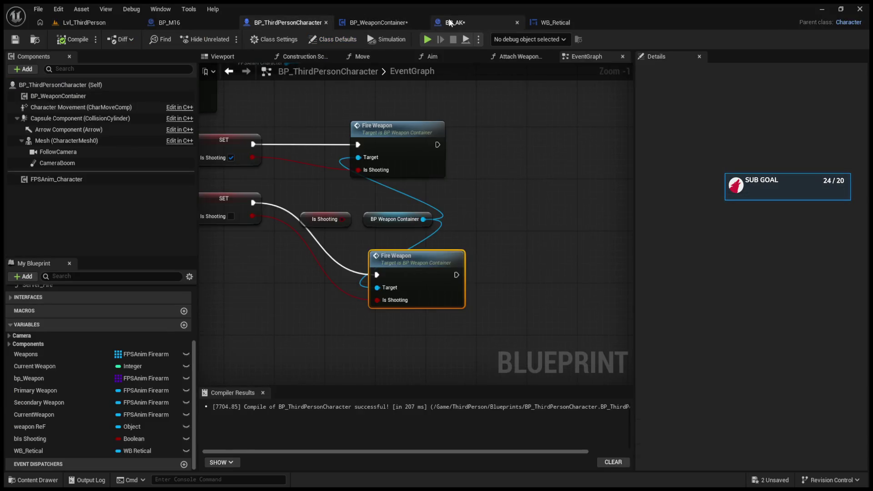
click(449, 23)
scroll(312, 220, up, 4)
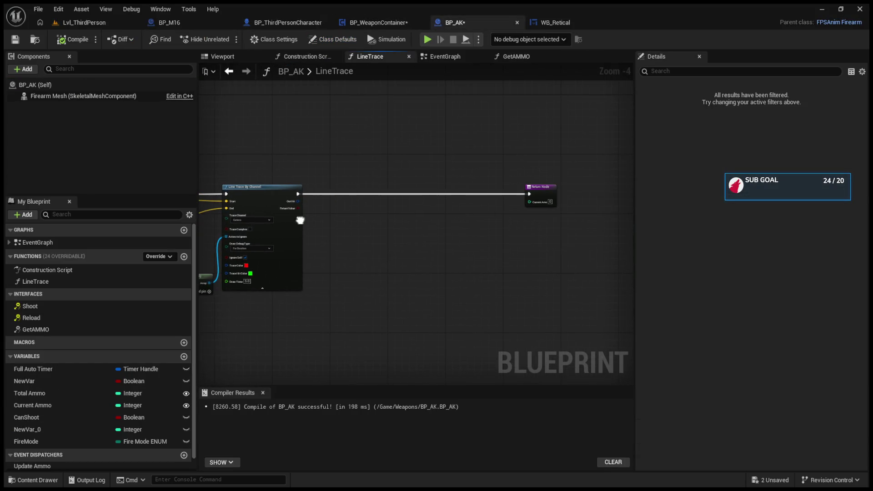
click(541, 189)
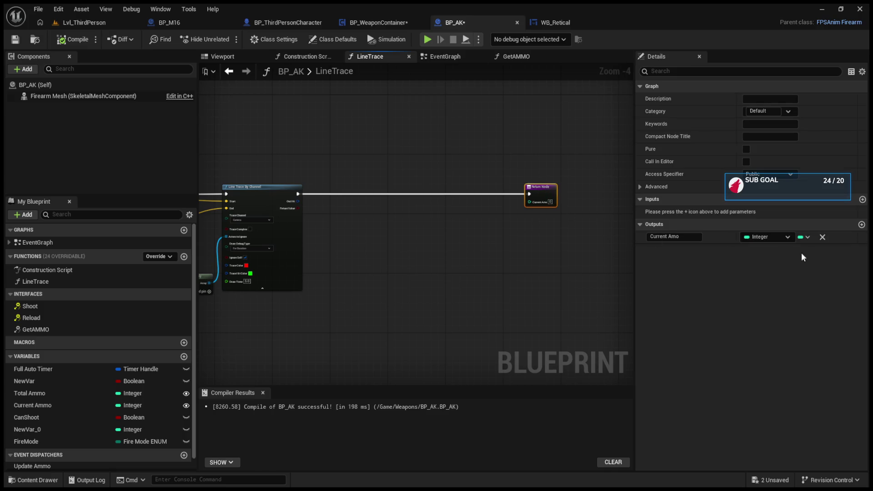
click(822, 237)
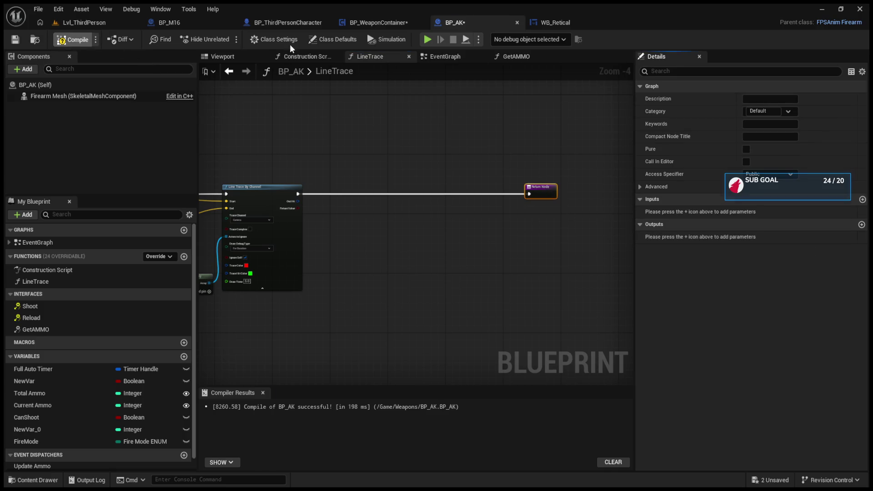
key(F7)
Check the erroring Line Trace node in the event graph, then recompile from the LineTrace function
click(446, 54)
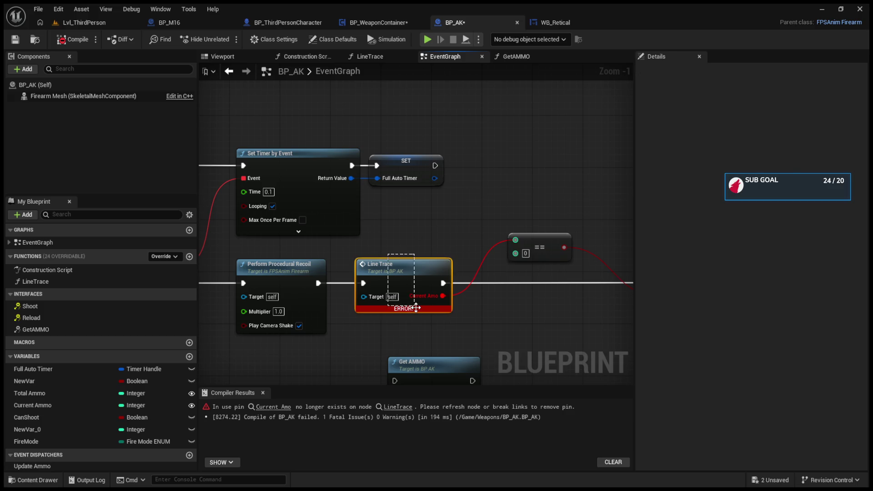
drag(415, 308, 416, 308)
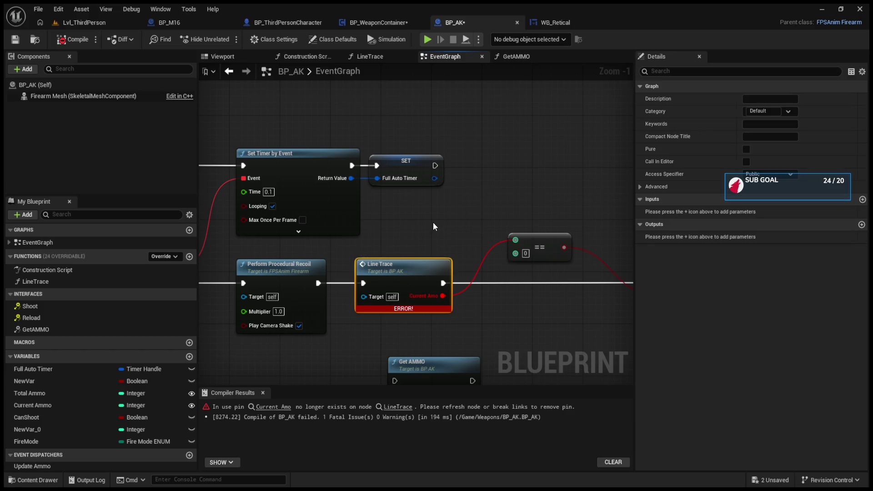
click(394, 206)
double_click(415, 273)
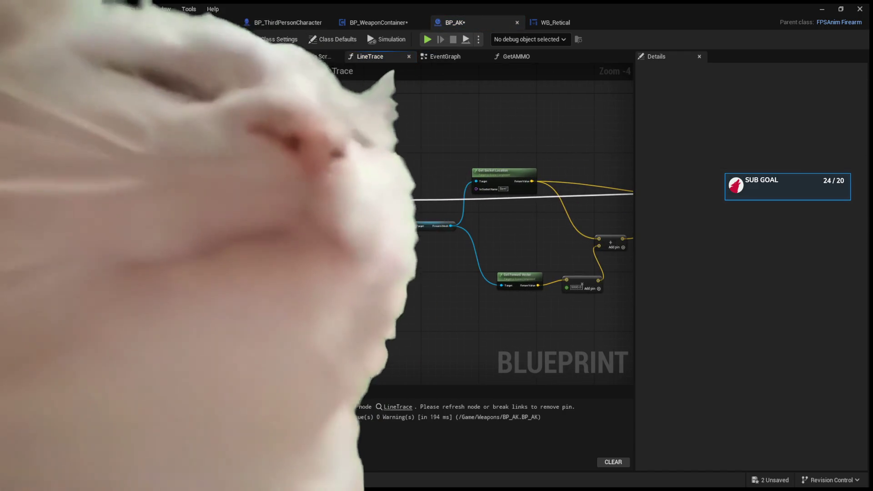
mouse_move(583, 233)
mouse_down()
mouse_move(610, 240)
mouse_move(549, 198)
mouse_up()
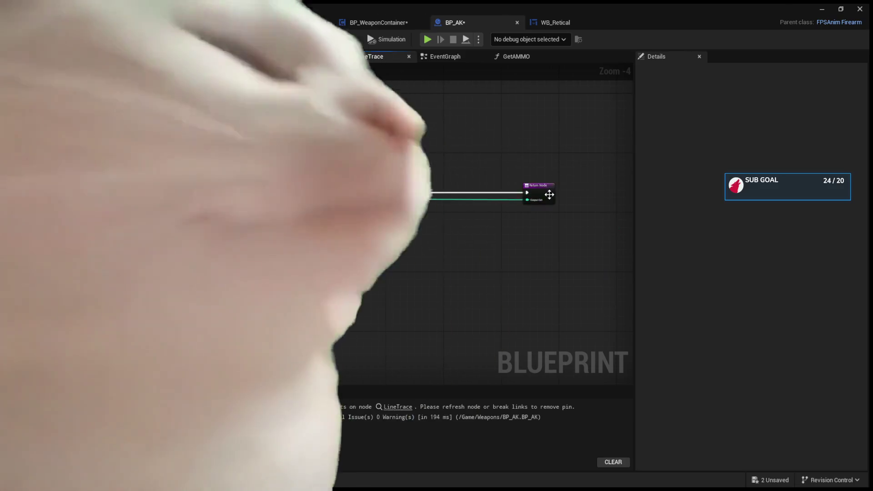
key(F7)
Wire Line Trace's Output Get into the == check and recompile BP_AK
click(445, 56)
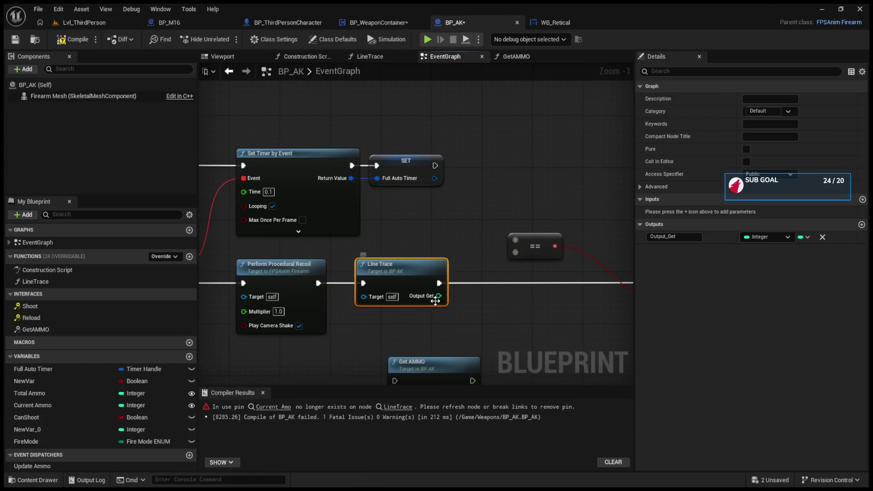
mouse_move(439, 296)
mouse_down()
mouse_move(520, 247)
mouse_move(317, 244)
mouse_up()
drag(373, 274, 359, 236)
click(72, 41)
scroll(373, 225, down, 4)
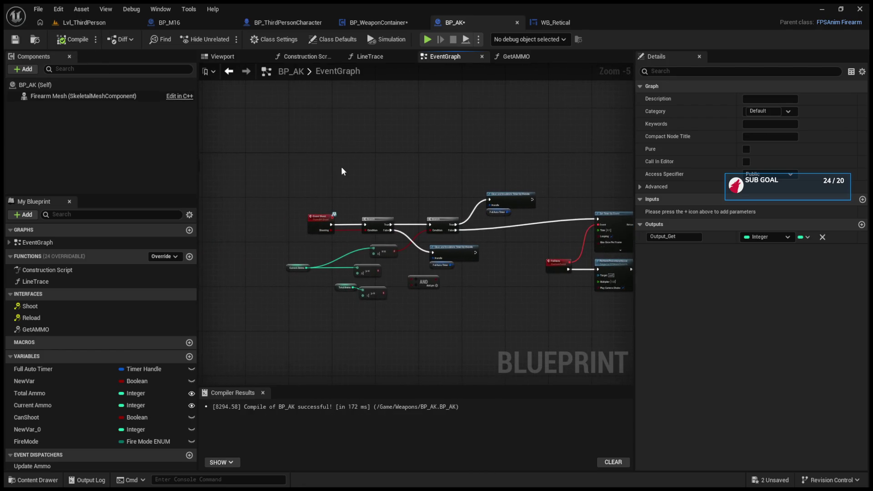
click(350, 23)
Line up the Get AMMO, Update Ammo and Shoot nodes in FireWeapon
mouse_move(367, 200)
mouse_down()
mouse_move(389, 173)
mouse_move(404, 195)
mouse_move(388, 195)
mouse_up()
mouse_move(527, 202)
mouse_down()
mouse_move(514, 205)
mouse_move(486, 182)
mouse_move(476, 195)
mouse_up()
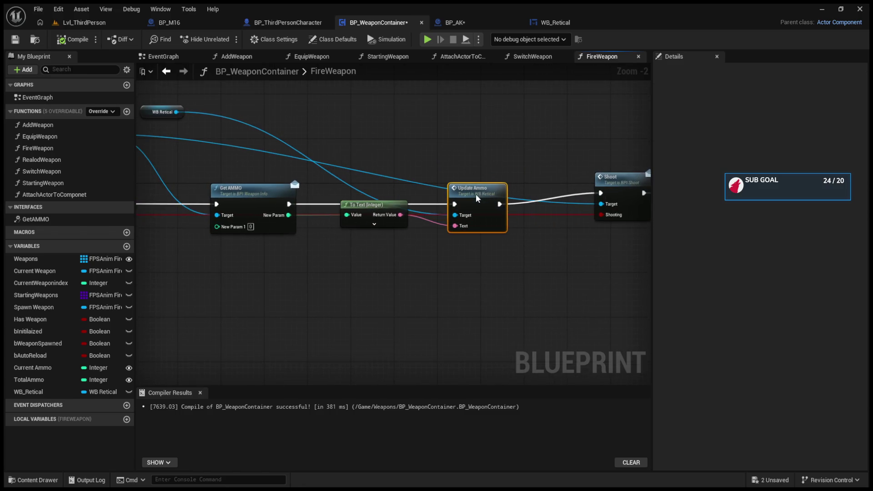
drag(625, 174, 569, 188)
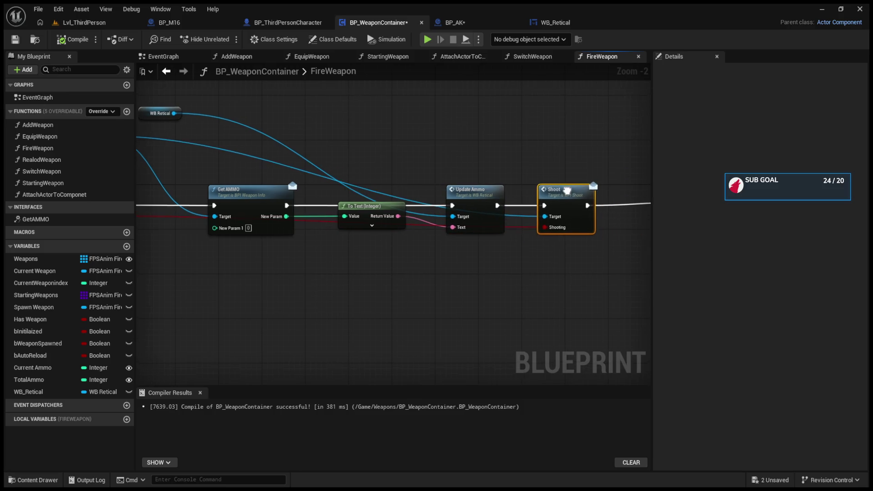
mouse_move(463, 181)
mouse_down()
mouse_move(209, 181)
mouse_move(680, 180)
mouse_move(461, 179)
mouse_up()
Delete the extra Current Weapon/Get AMMO pair, move the spare nodes lower, and play the level
mouse_move(439, 170)
mouse_down()
mouse_move(585, 257)
mouse_move(336, 233)
mouse_up()
key(Delete)
drag(445, 218, 408, 246)
drag(544, 262, 378, 230)
mouse_move(568, 194)
mouse_down()
mouse_move(136, 287)
mouse_move(427, 293)
mouse_move(417, 271)
mouse_move(495, 273)
mouse_up()
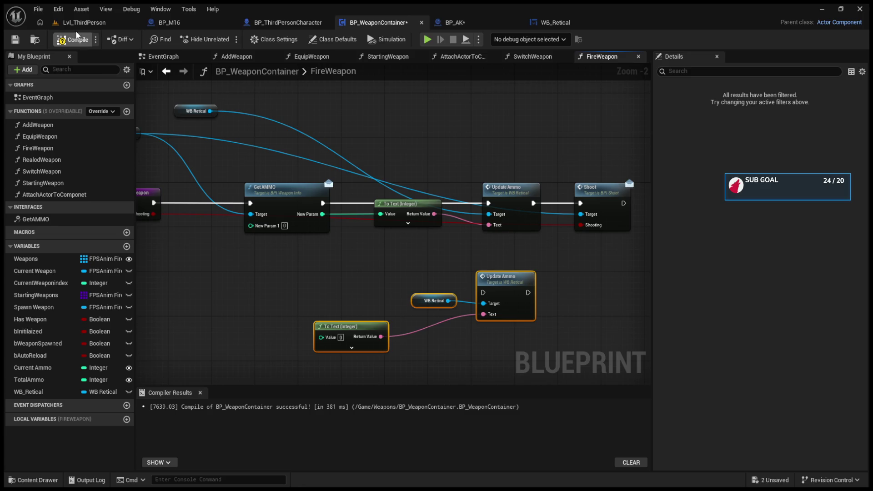
click(84, 22)
click(226, 39)
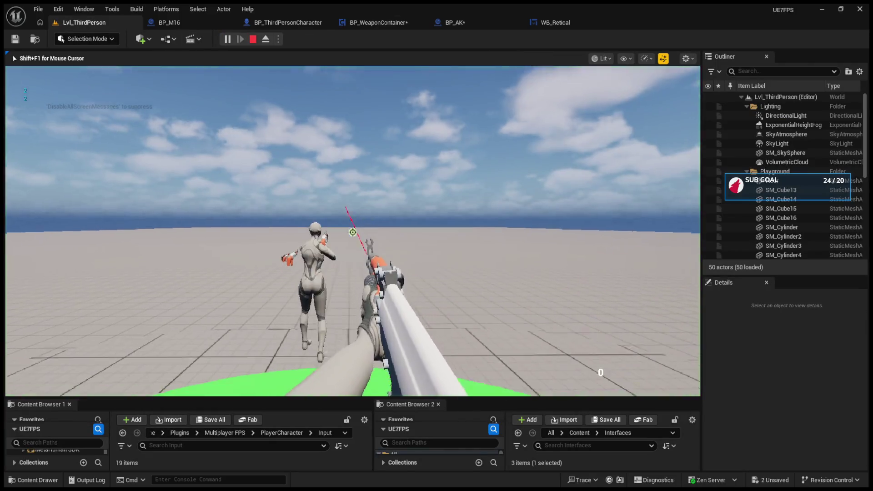
Fire the rifle to check the ammo counter, then restart and stop the play session
click(352, 232)
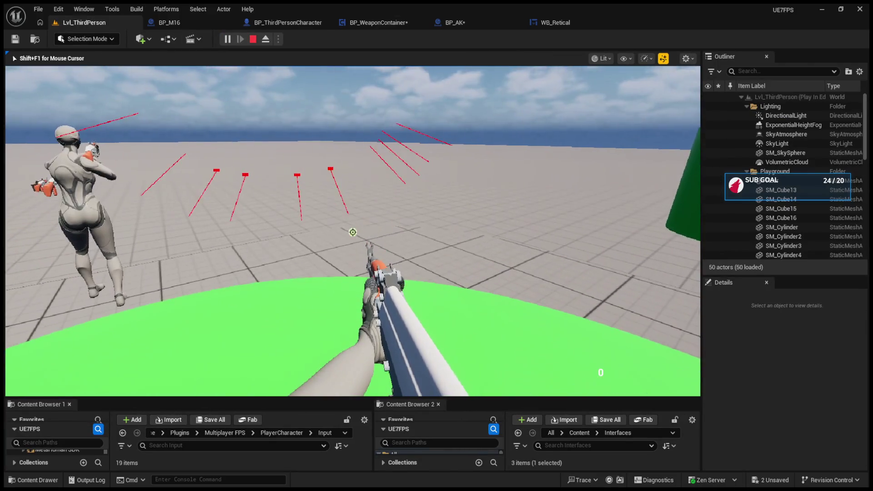
key(Escape)
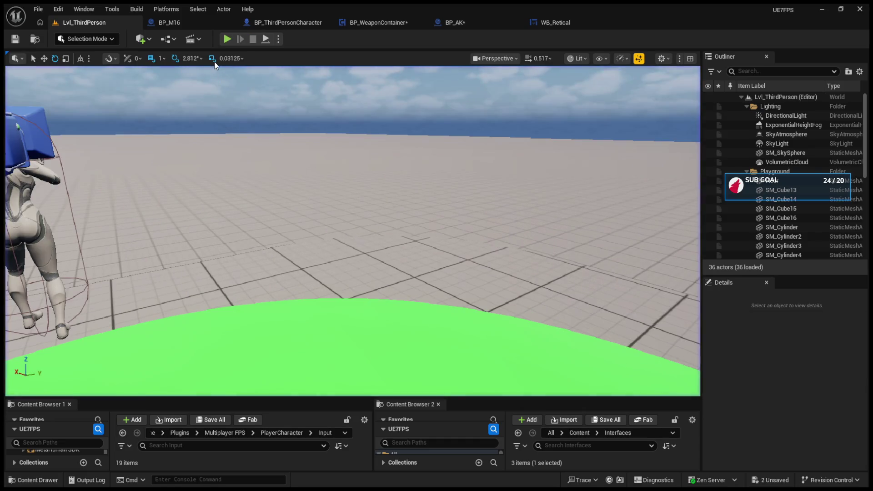
click(224, 42)
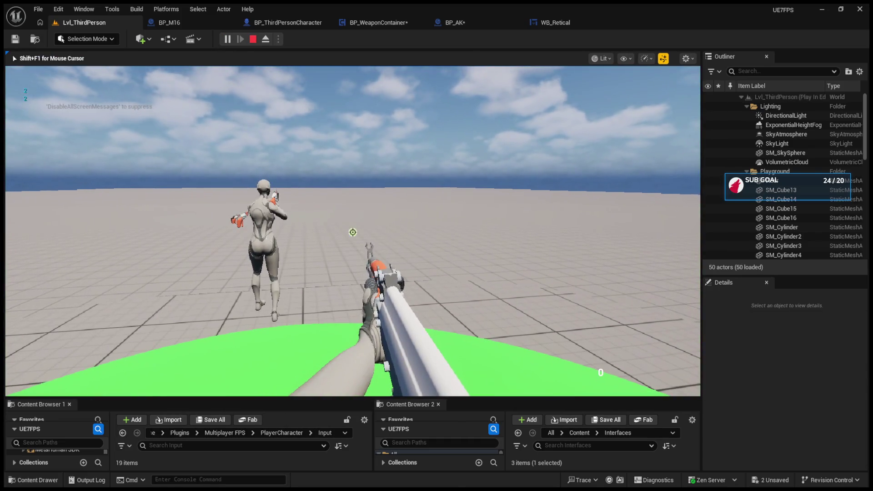
key(Escape)
Add a Get AMMO call after BeginPlay in BP_AK, feeding Current Ammo into New Param 1
click(158, 26)
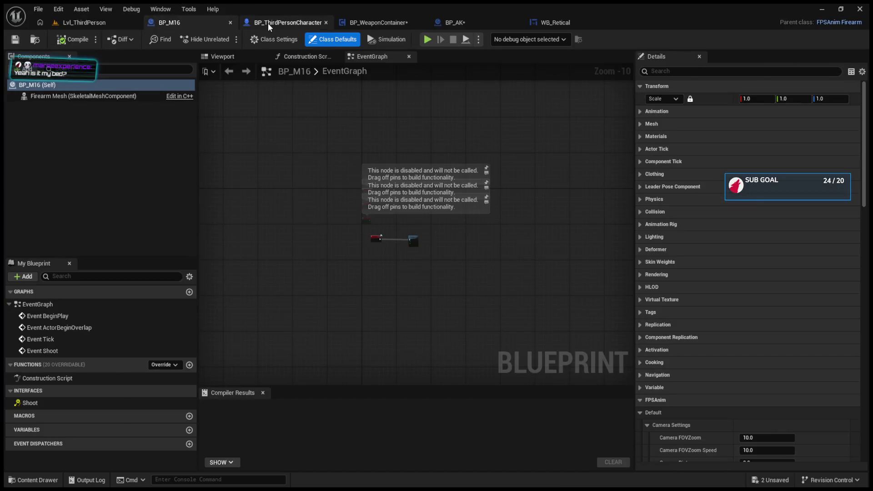
click(268, 23)
click(379, 22)
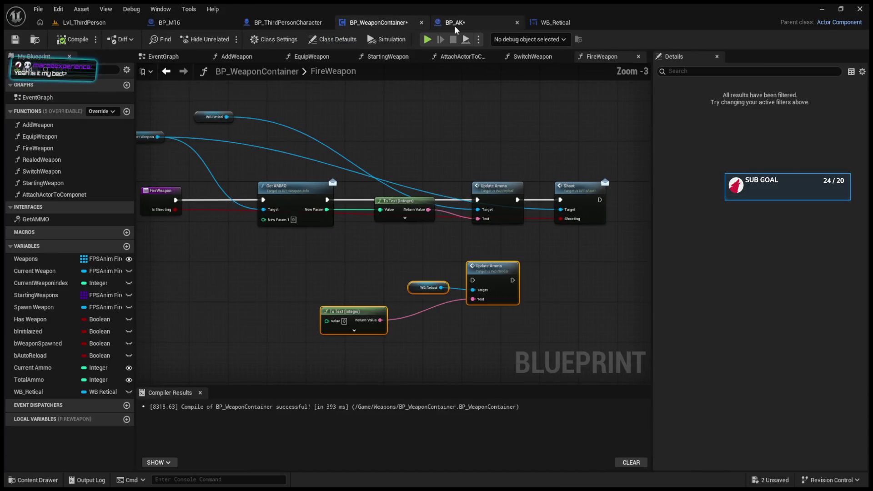
click(454, 24)
mouse_move(398, 255)
mouse_down()
mouse_move(292, 197)
mouse_move(343, 246)
mouse_up()
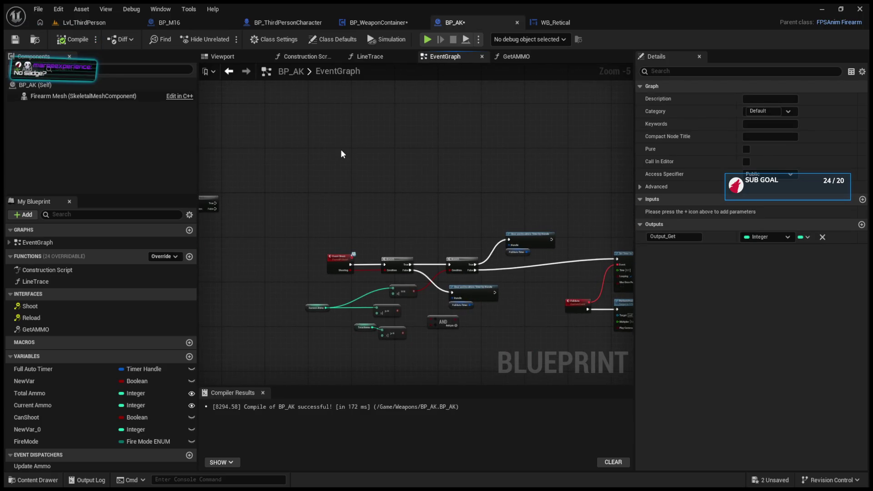
scroll(342, 153, up, 5)
mouse_move(46, 329)
mouse_down()
mouse_move(111, 320)
mouse_move(407, 227)
mouse_up()
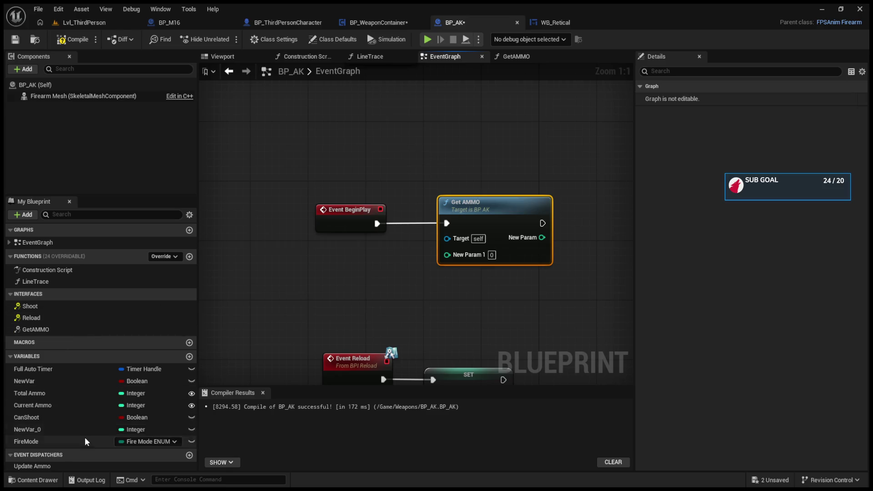
click(48, 405)
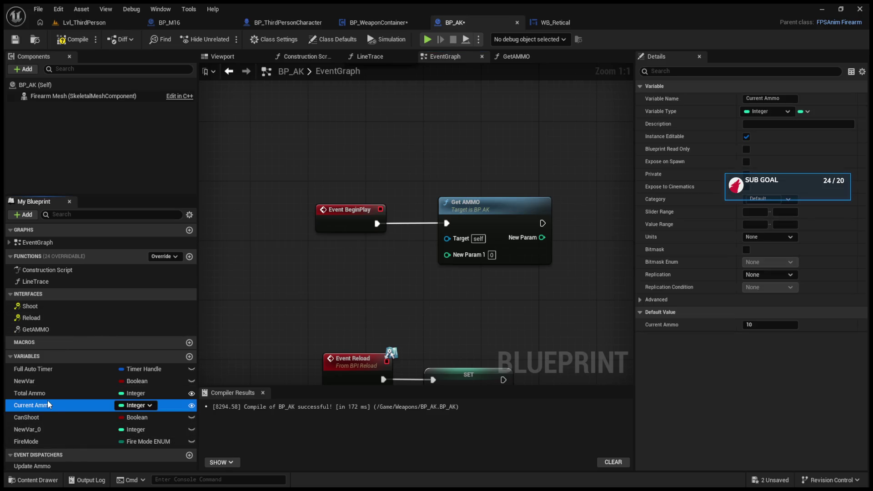
drag(458, 255, 456, 254)
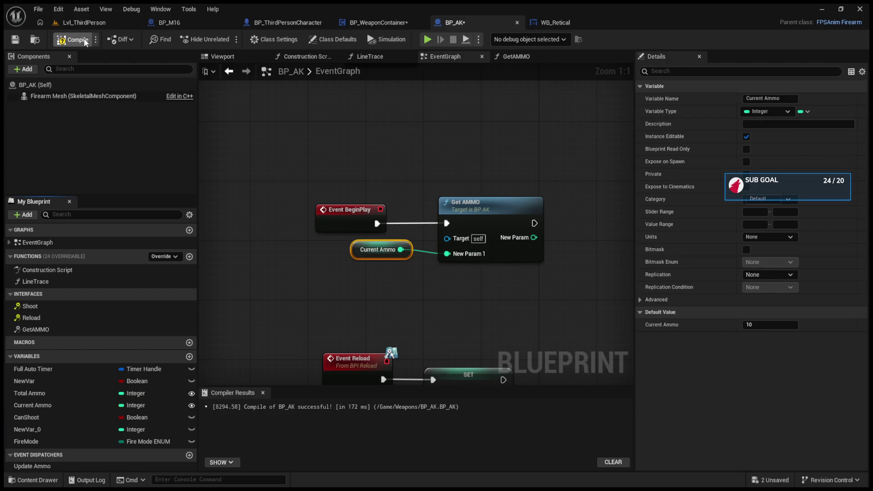
Play the level to test the ammo counter, then stop
click(91, 24)
click(227, 40)
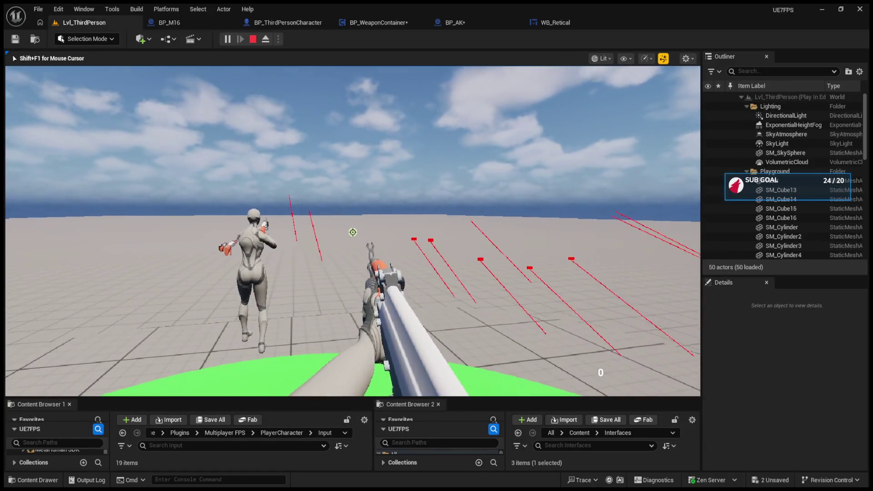
key(Escape)
Unlink New Param 1 from the return node in BP_AK's GetAMMO function
click(376, 24)
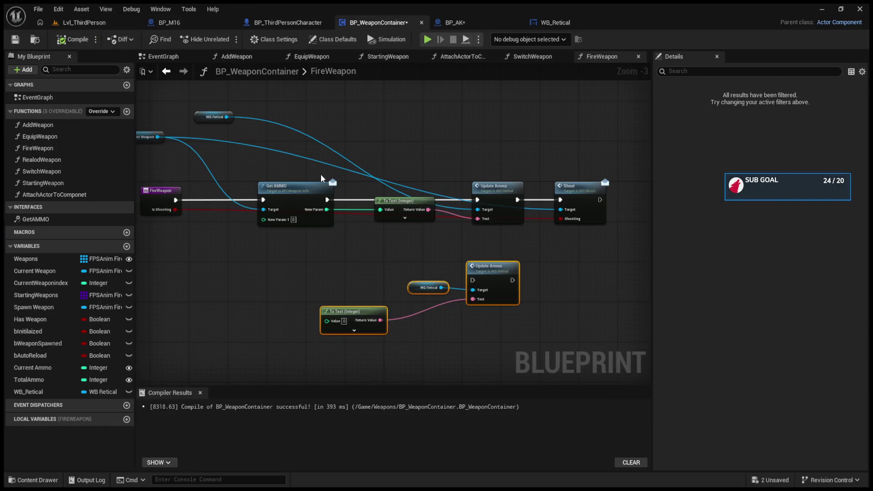
scroll(270, 182, up, 2)
drag(297, 188, 364, 191)
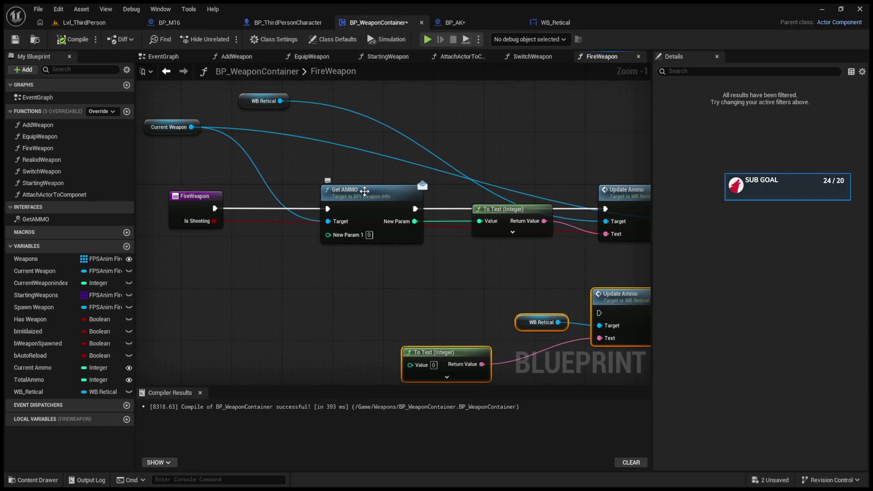
double_click(370, 199)
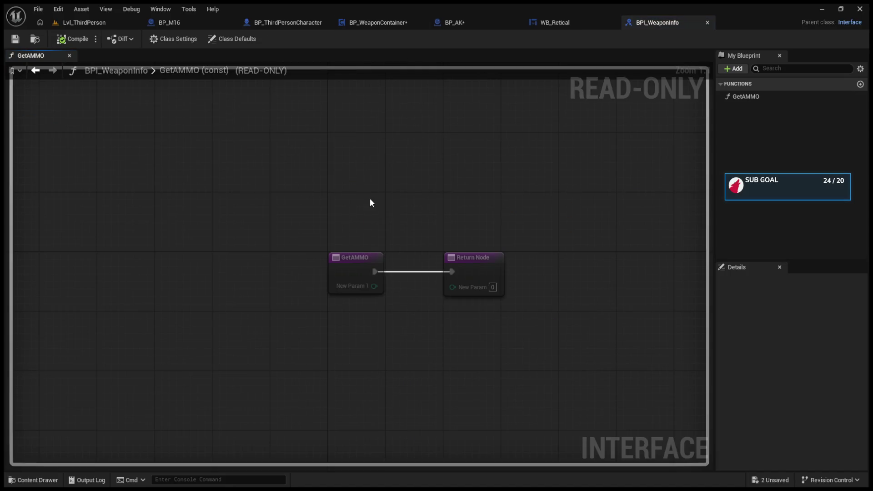
click(560, 23)
click(473, 23)
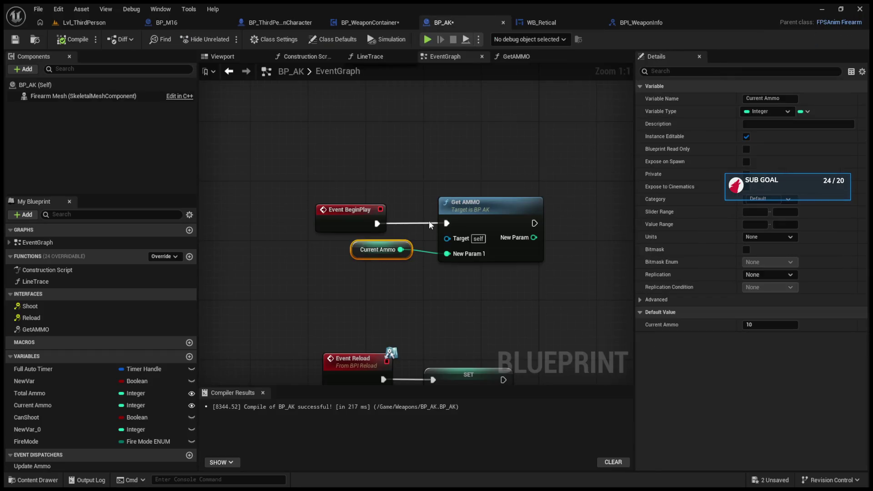
double_click(462, 220)
alt+click(363, 229)
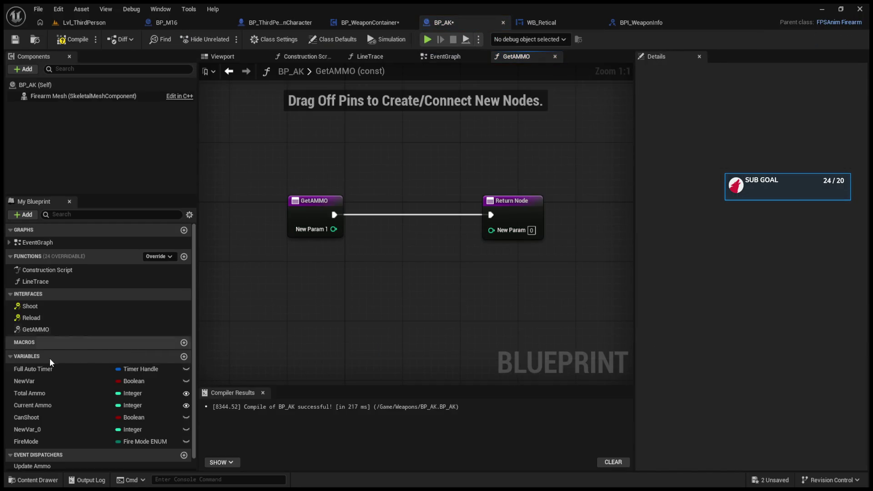